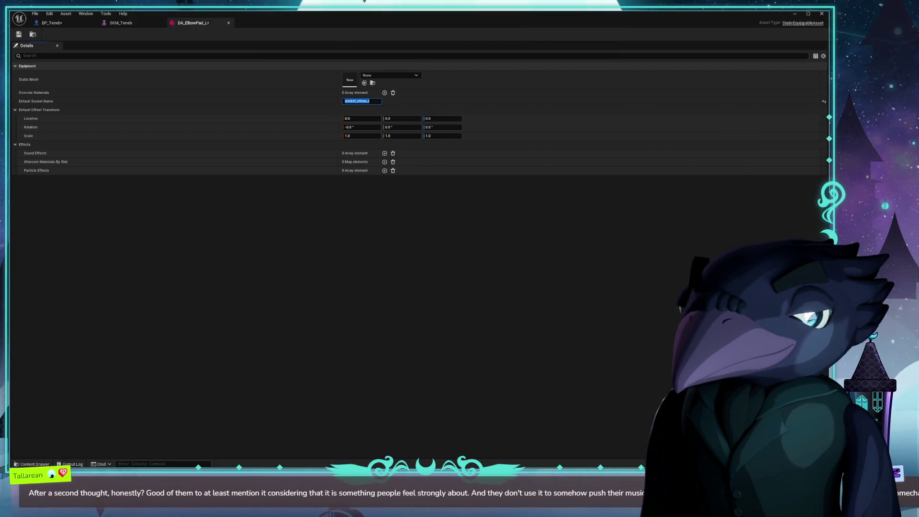
- Drag the browser with the music artist's YouTube channel page over the Unreal editor
{"action": "left_click_drag", "start_coordinate": [359, 123], "coordinate": [287, 84]}
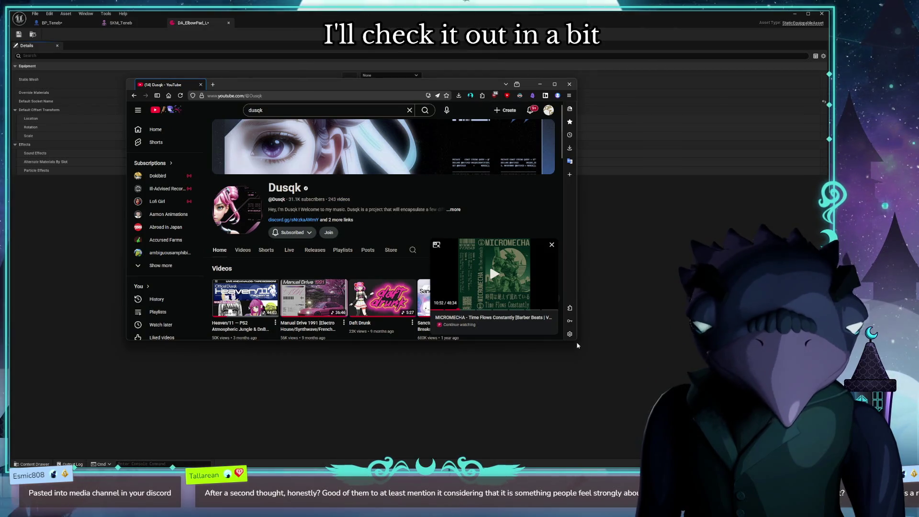
- Enlarge and reposition the YouTube channel window to view it, then close it
{"action": "left_click_drag", "start_coordinate": [576, 340], "coordinate": [729, 415]}
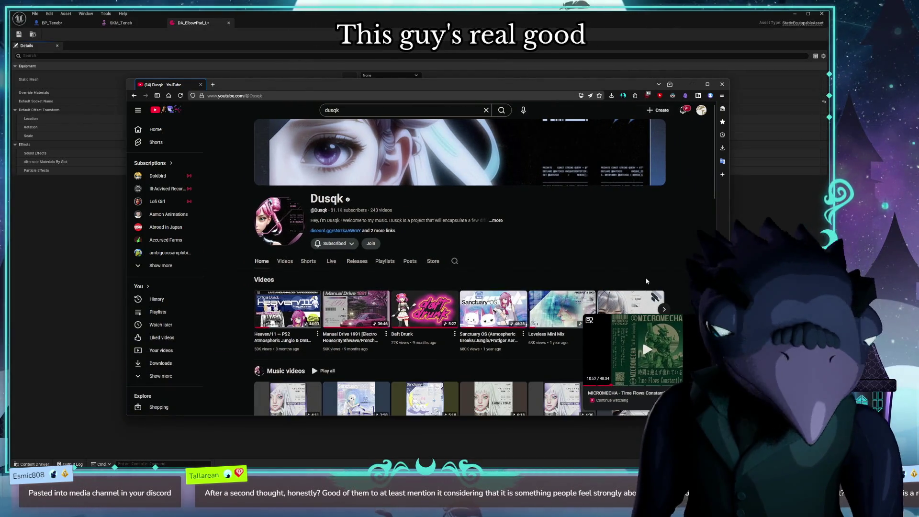
{"action": "left_click_drag", "start_coordinate": [689, 85], "coordinate": [626, 59]}
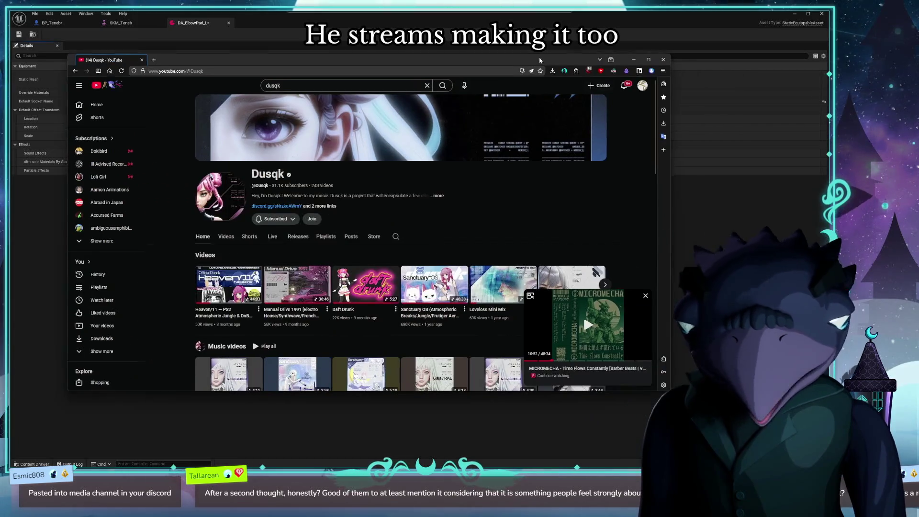
{"action": "left_click", "coordinate": [659, 57]}
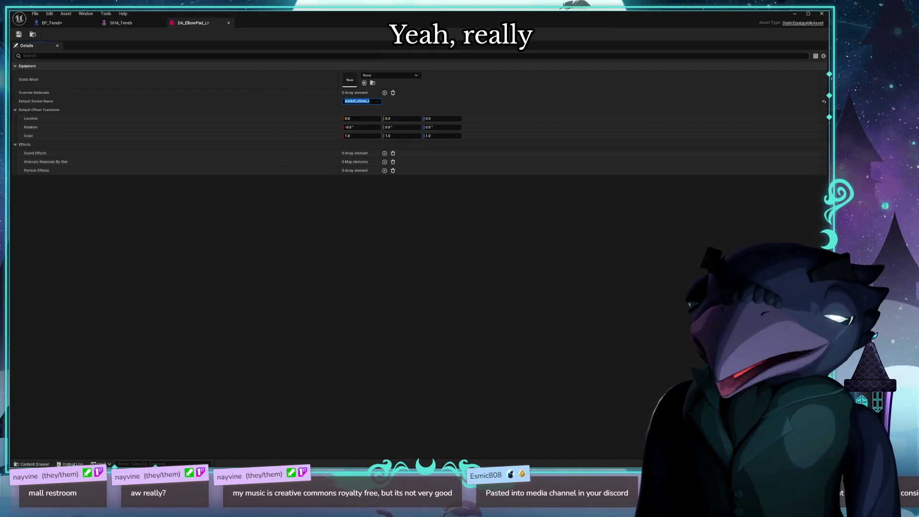
- Collapse the Mall Restroom album's now-playing view and move the music window off-screen
{"action": "key", "text": "alt+Tab"}
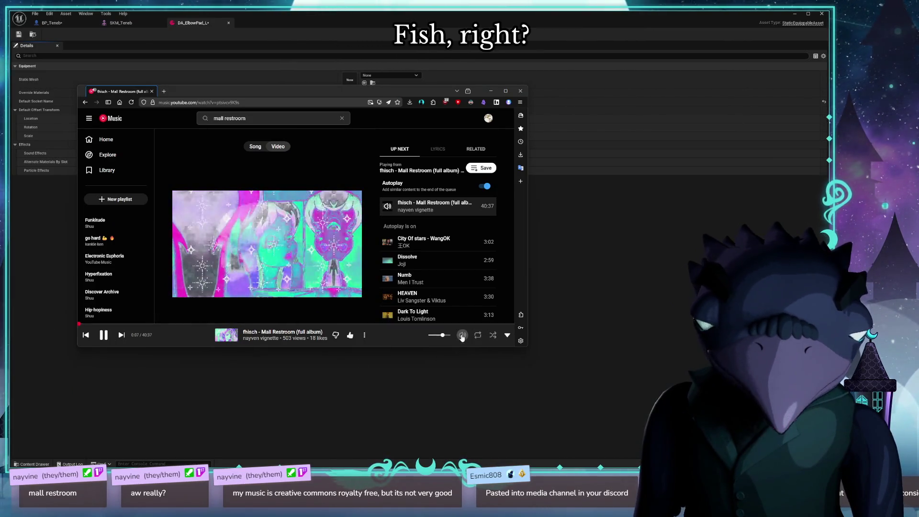
{"action": "left_click", "coordinate": [507, 335]}
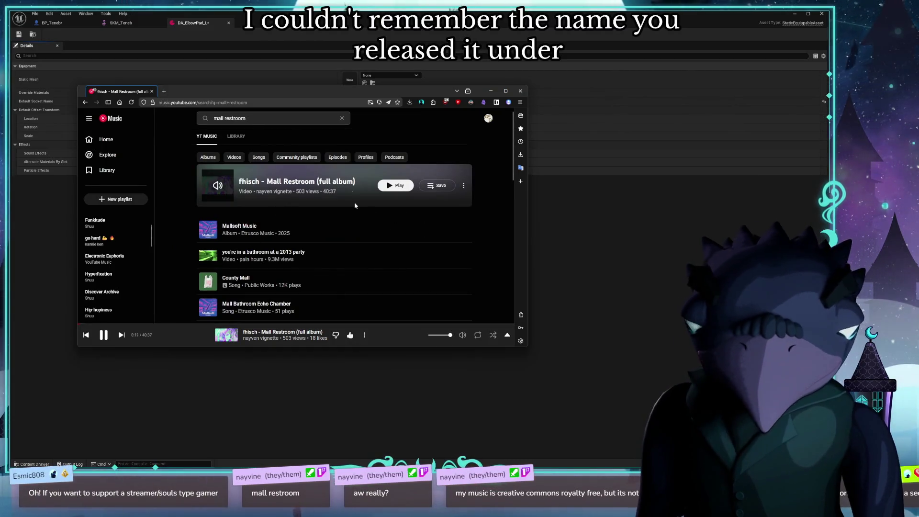
{"action": "left_click_drag", "start_coordinate": [287, 91], "coordinate": [0, 91]}
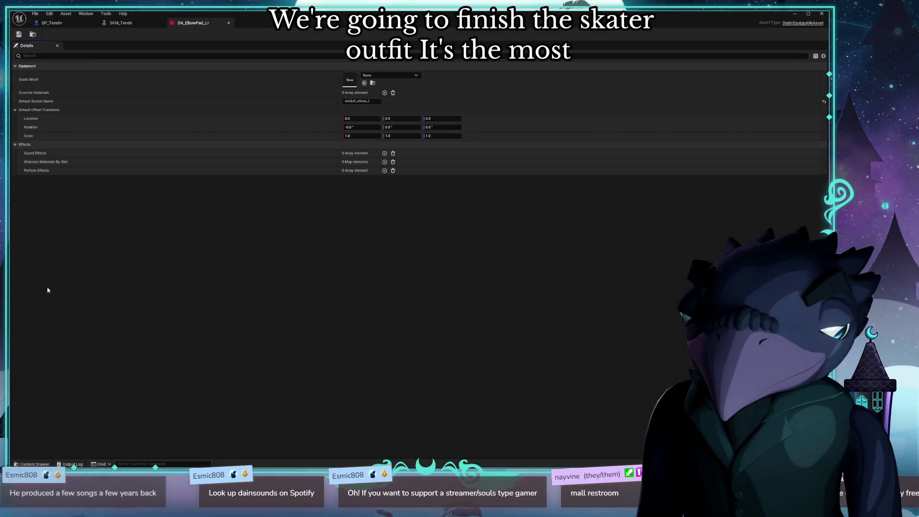
- Browse the Content Drawer to the Synty folder and search 'type:elbowm'
{"action": "left_click", "coordinate": [36, 464]}
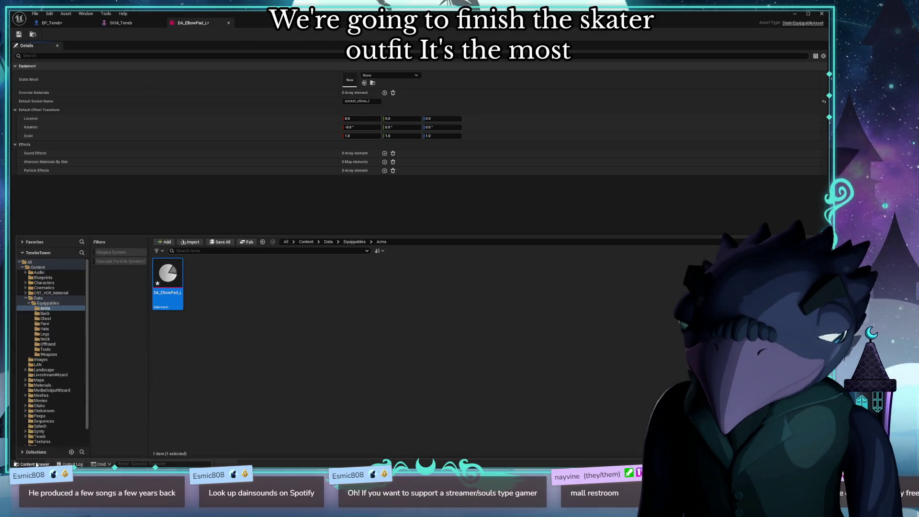
{"action": "left_click", "coordinate": [52, 303]}
{"action": "left_click", "coordinate": [47, 293]}
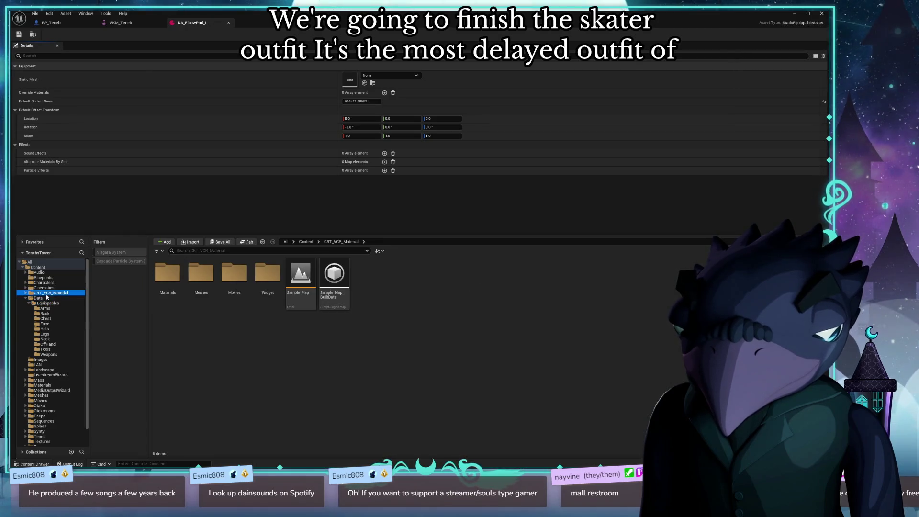
{"action": "scroll", "coordinate": [46, 412], "scroll_direction": "down", "scroll_amount": 2}
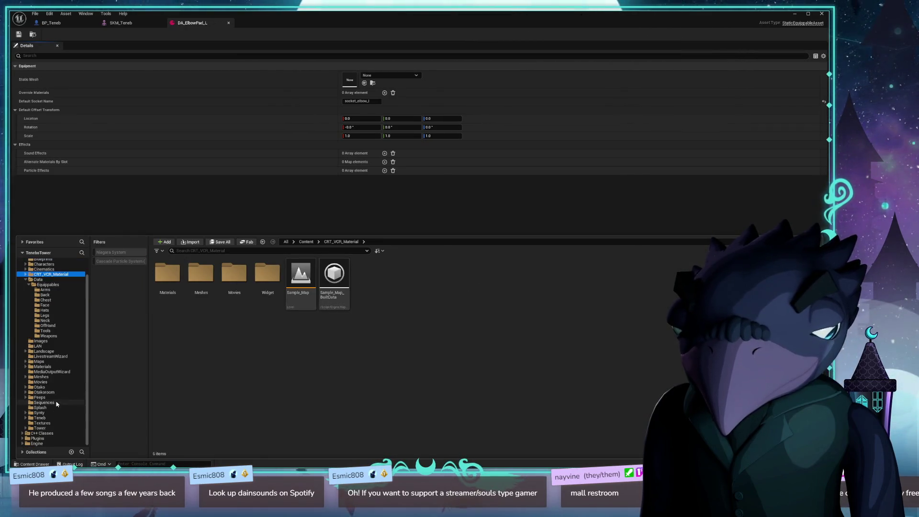
{"action": "left_click", "coordinate": [39, 412]}
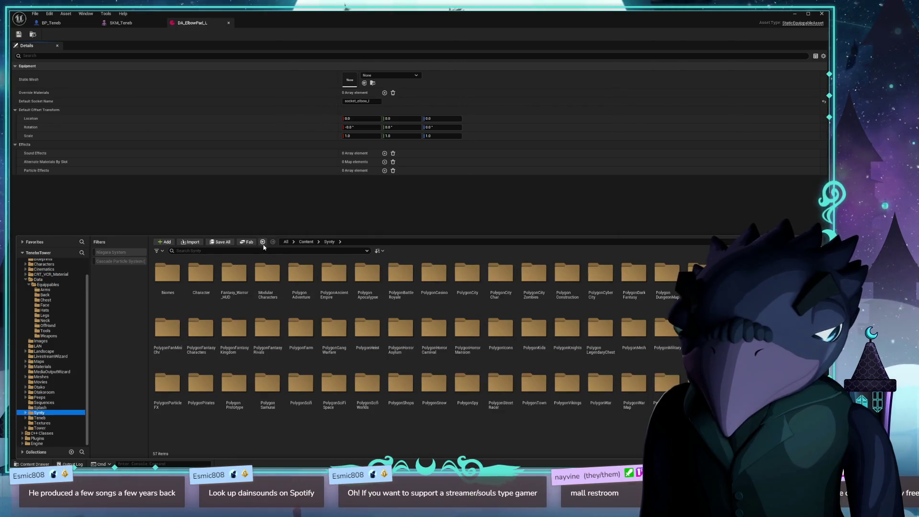
{"action": "left_click", "coordinate": [252, 250]}
{"action": "type", "text": "elbow"}
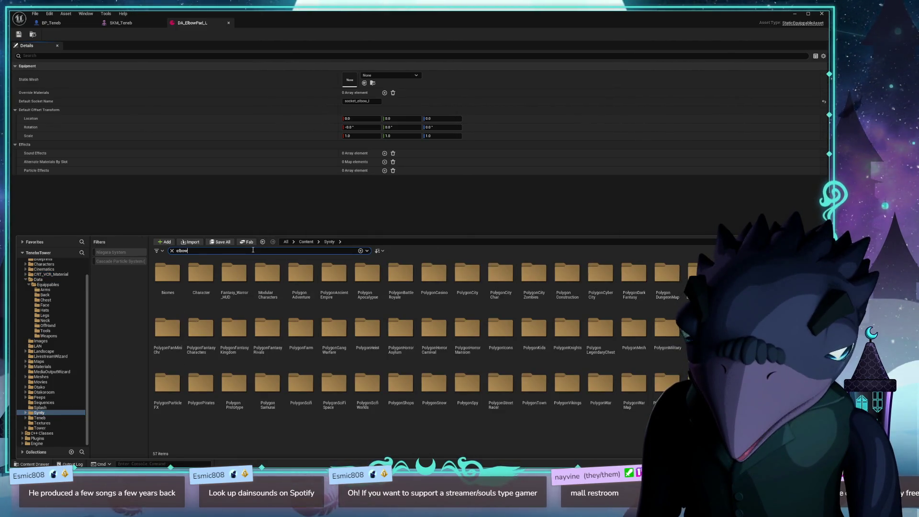
{"action": "type", "text": "type:elbow"}
{"action": "type", "text": "m"}
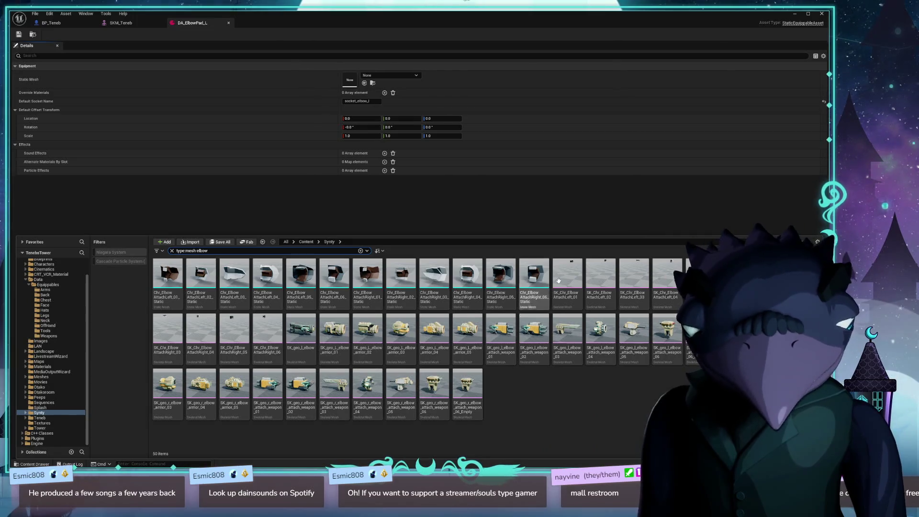
- Preview Chr_ElbowAttachLeft_05_Static and assign it as DA_ElbowPad_L's Static Mesh
{"action": "left_click", "coordinate": [299, 272]}
{"action": "double_click", "coordinate": [299, 272]}
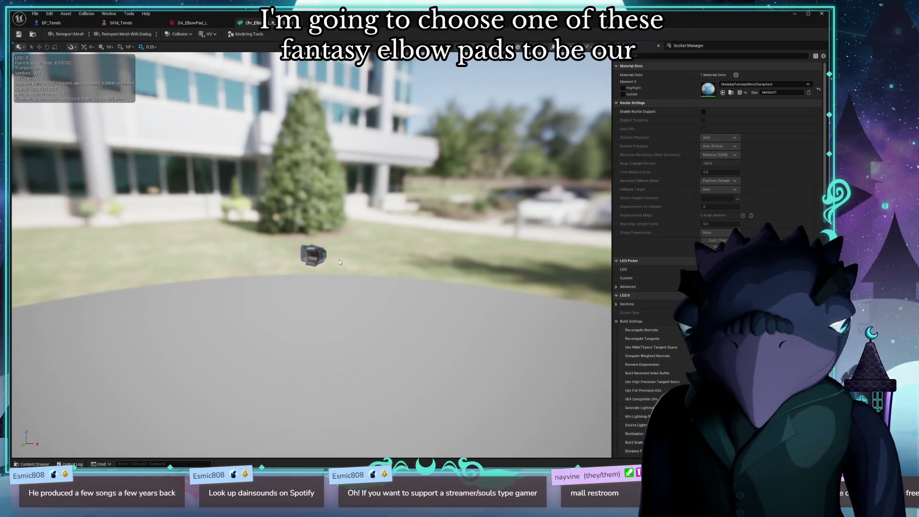
{"action": "mouse_move", "coordinate": [315, 254]}
{"action": "left_mouse_down"}
{"action": "mouse_move", "coordinate": [450, 253]}
{"action": "mouse_move", "coordinate": [345, 278]}
{"action": "mouse_move", "coordinate": [268, 265]}
{"action": "left_mouse_up"}
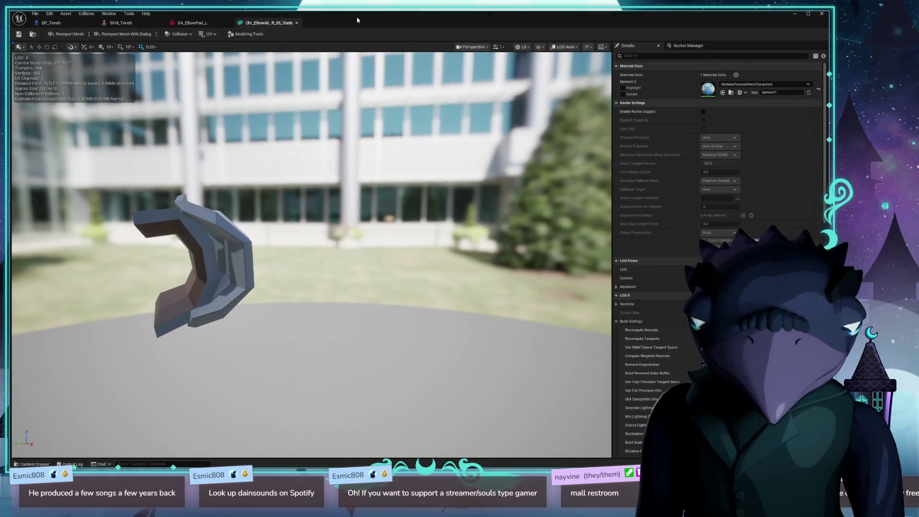
{"action": "middle_click", "coordinate": [279, 25]}
{"action": "key", "text": "ctrl+space"}
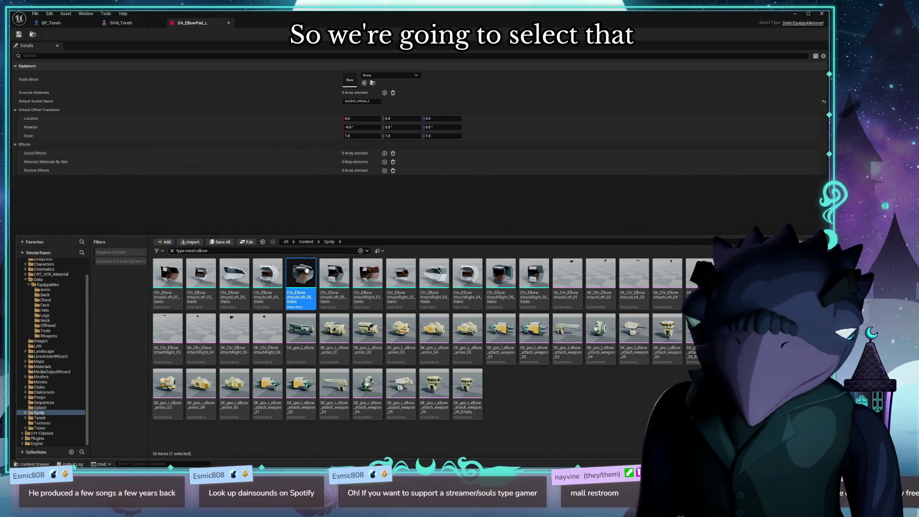
{"action": "left_click", "coordinate": [365, 83]}
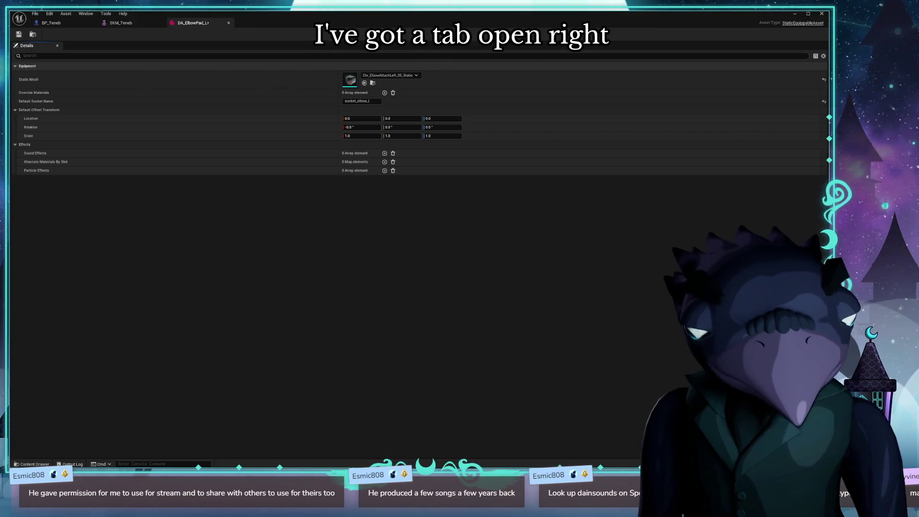
{"action": "mouse_move", "coordinate": [10, 60]}
{"action": "left_mouse_down"}
{"action": "mouse_move", "coordinate": [372, 61]}
{"action": "mouse_move", "coordinate": [485, 112]}
{"action": "left_mouse_up"}
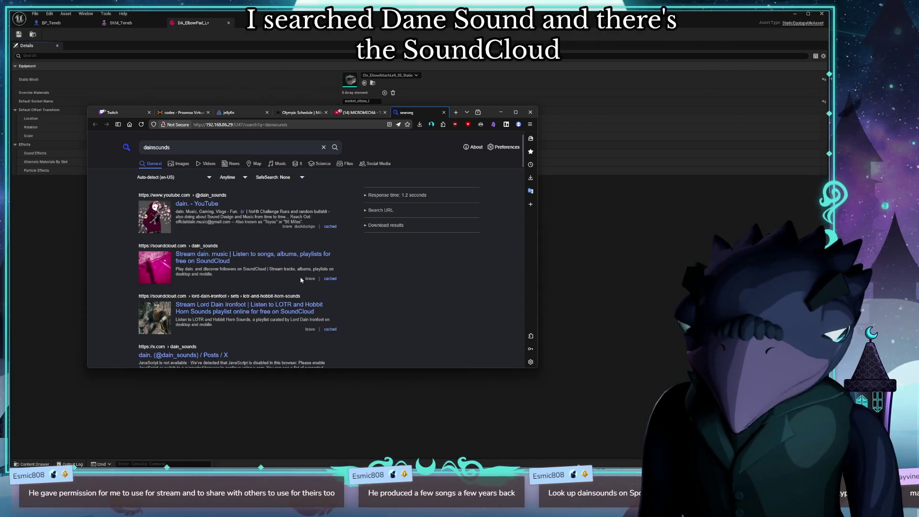
{"action": "scroll", "coordinate": [202, 233], "scroll_direction": "down", "scroll_amount": 3}
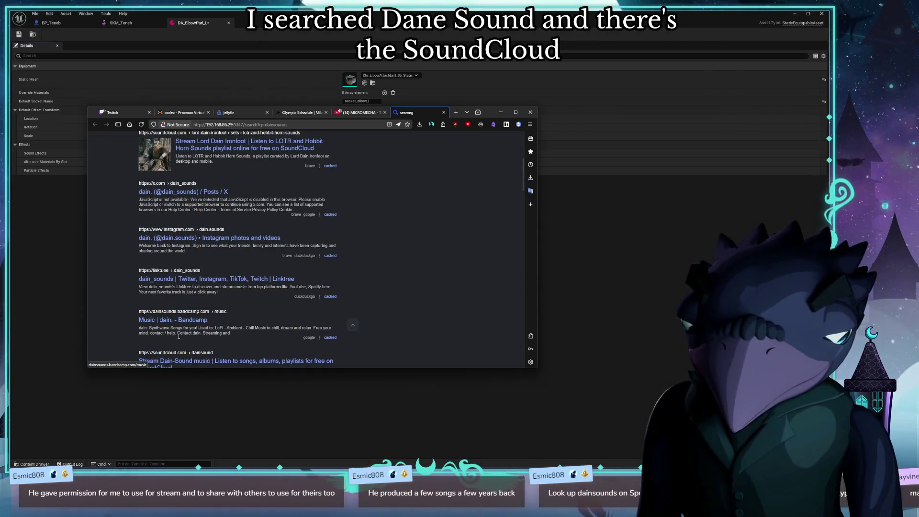
{"action": "scroll", "coordinate": [202, 233], "scroll_direction": "down", "scroll_amount": 3}
{"action": "scroll", "coordinate": [216, 335], "scroll_direction": "up", "scroll_amount": 10}
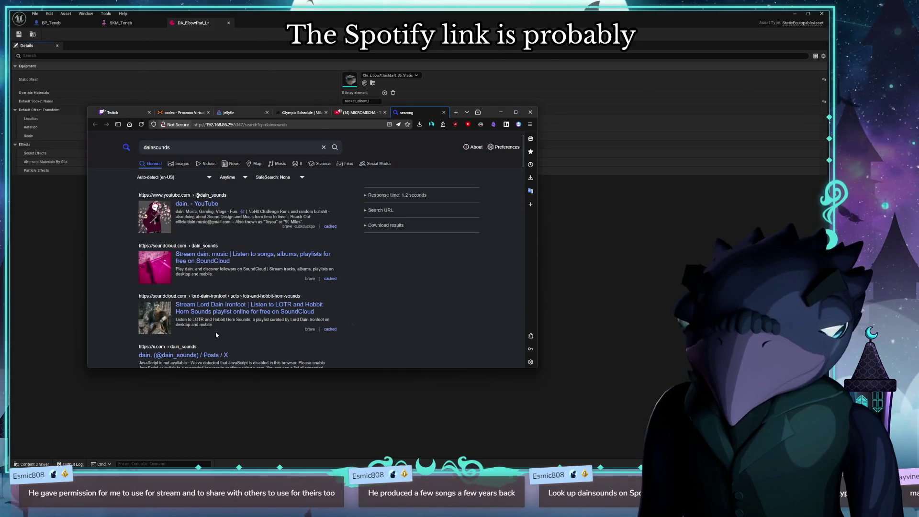
{"action": "mouse_move", "coordinate": [474, 112]}
{"action": "left_mouse_down"}
{"action": "mouse_move", "coordinate": [130, 263]}
{"action": "mouse_move", "coordinate": [0, 268]}
{"action": "left_mouse_up"}
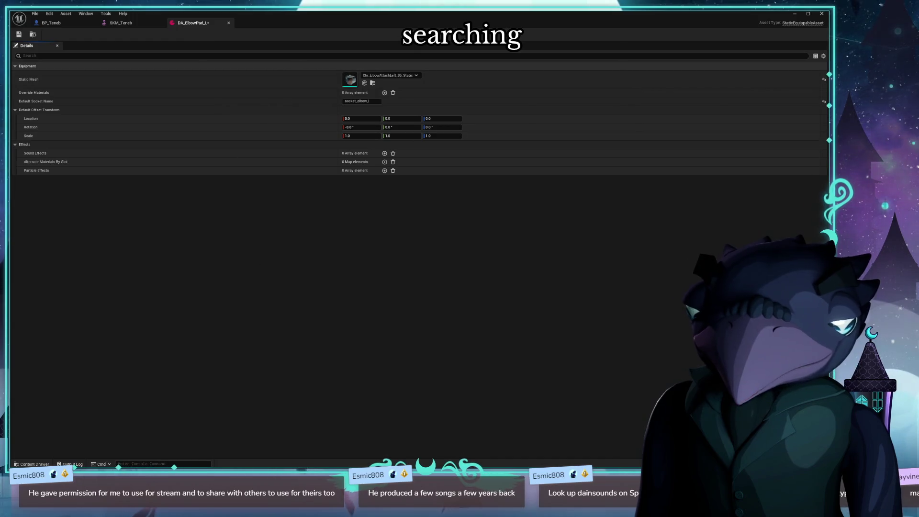
- Duplicate DA_ElbowPad_L as DA_ElbowPad_R with socket name socket_elbow_r
{"action": "key", "text": "ctrl+space"}
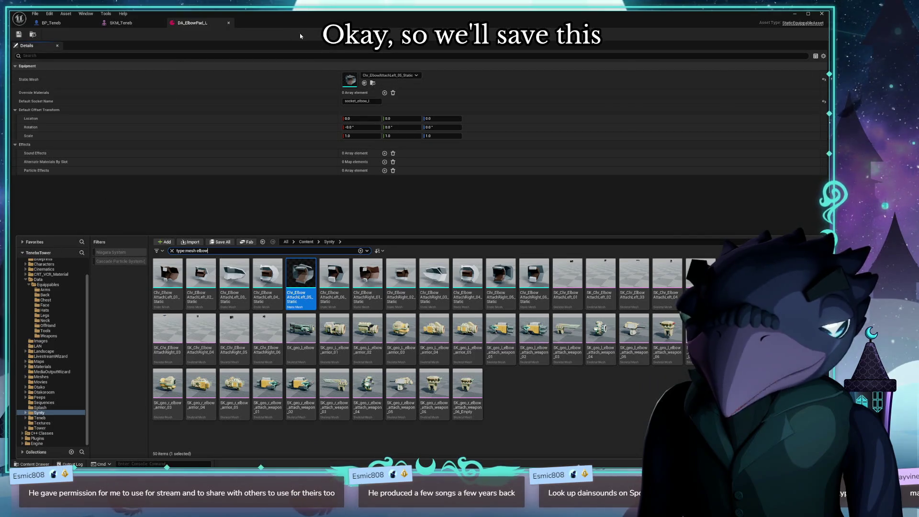
{"action": "left_click", "coordinate": [372, 83]}
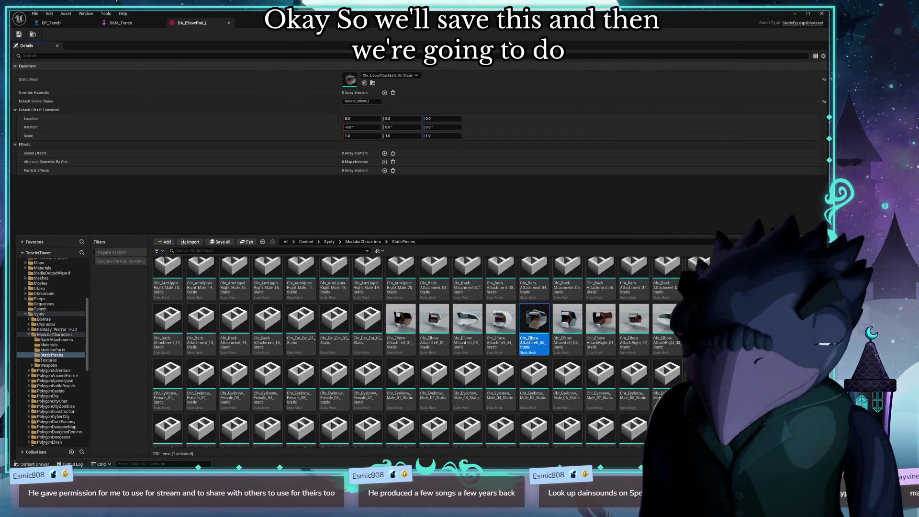
{"action": "key", "text": "ctrl+b"}
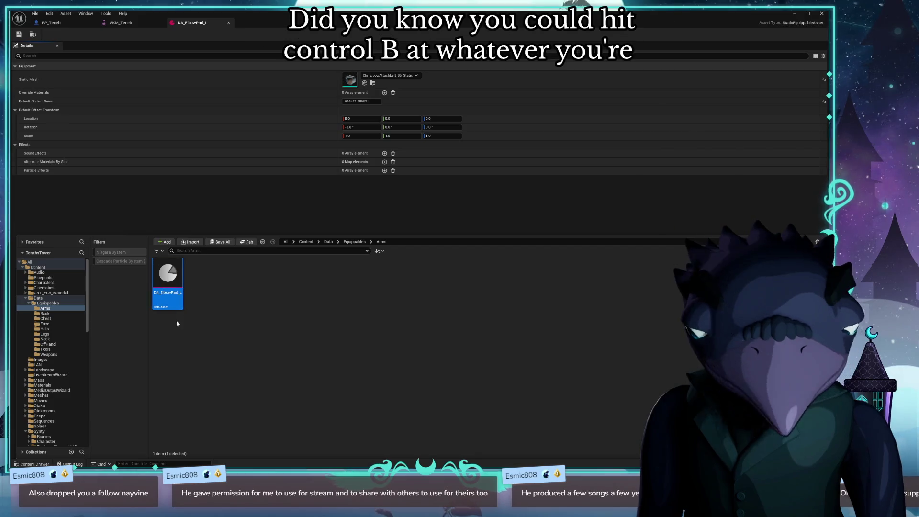
{"action": "right_click", "coordinate": [179, 287]}
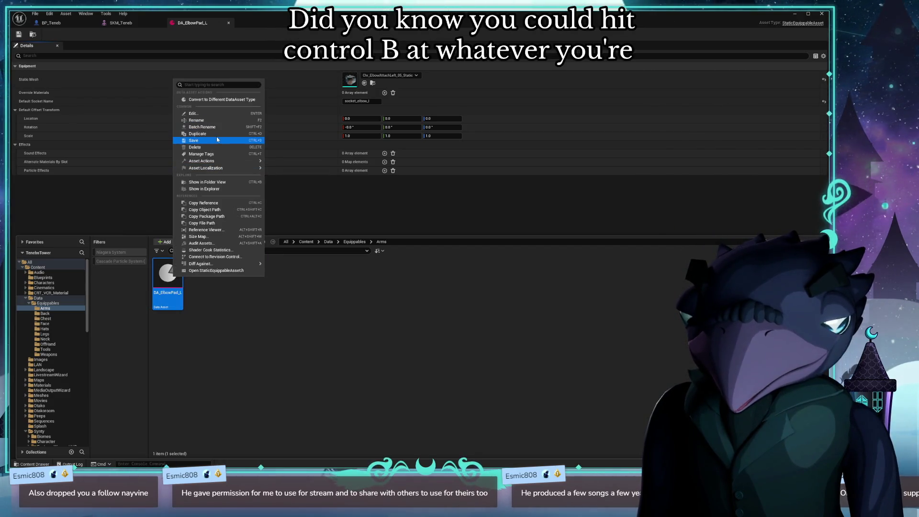
{"action": "left_click", "coordinate": [200, 134]}
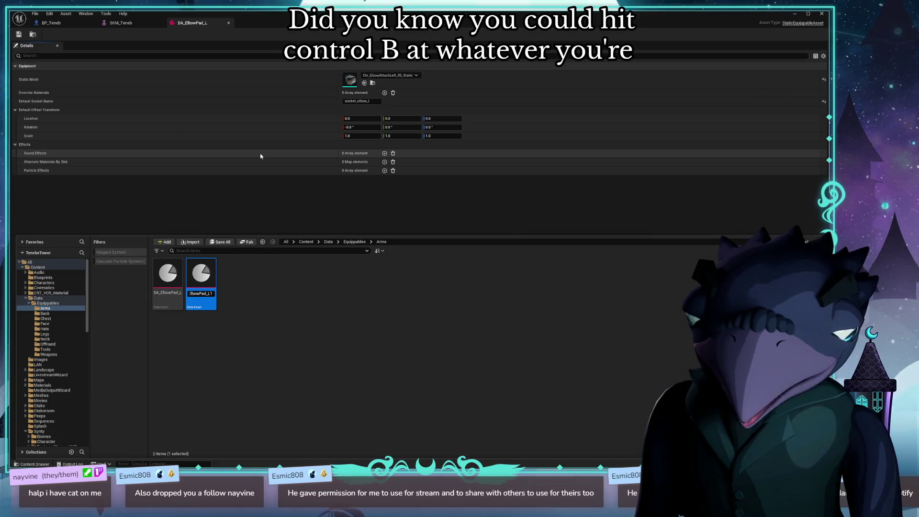
{"action": "type", "text": "R"}
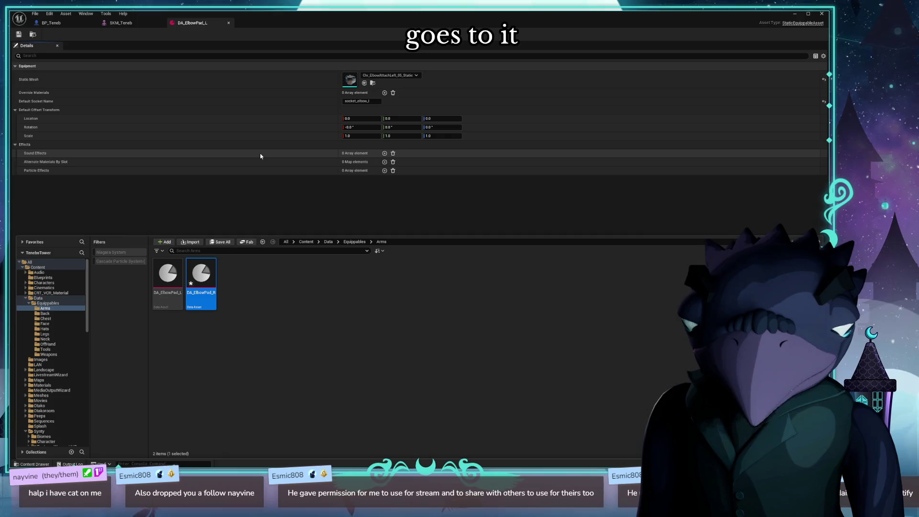
{"action": "double_click", "coordinate": [201, 278]}
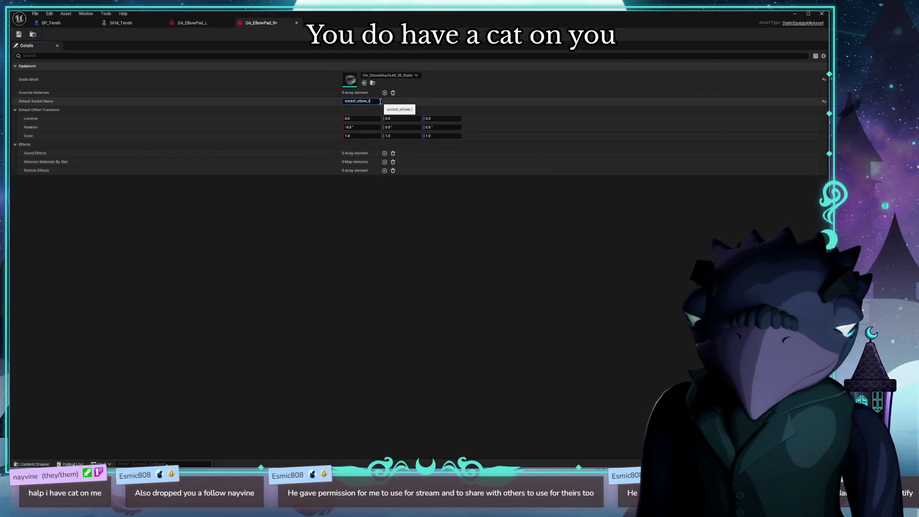
{"action": "left_click", "coordinate": [263, 206]}
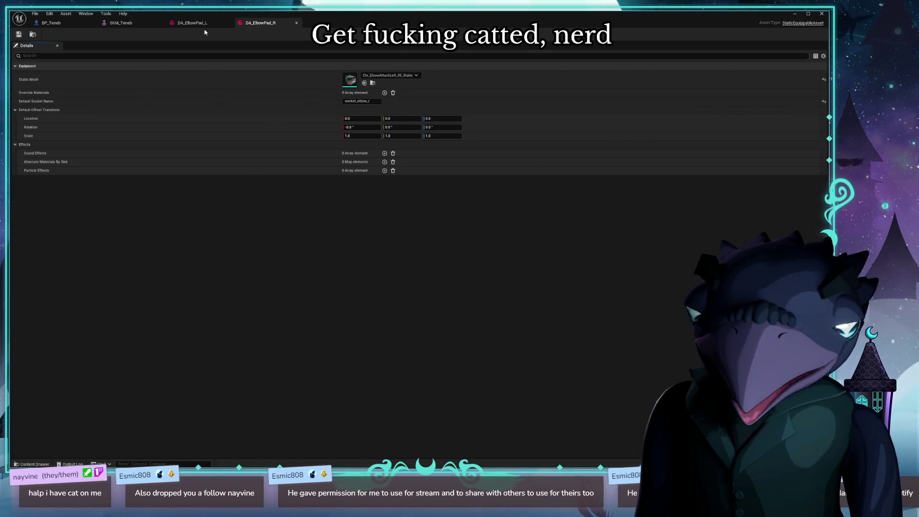
- Show the Data folder's nine assets in the asset browser
{"action": "key", "text": "ctrl+space"}
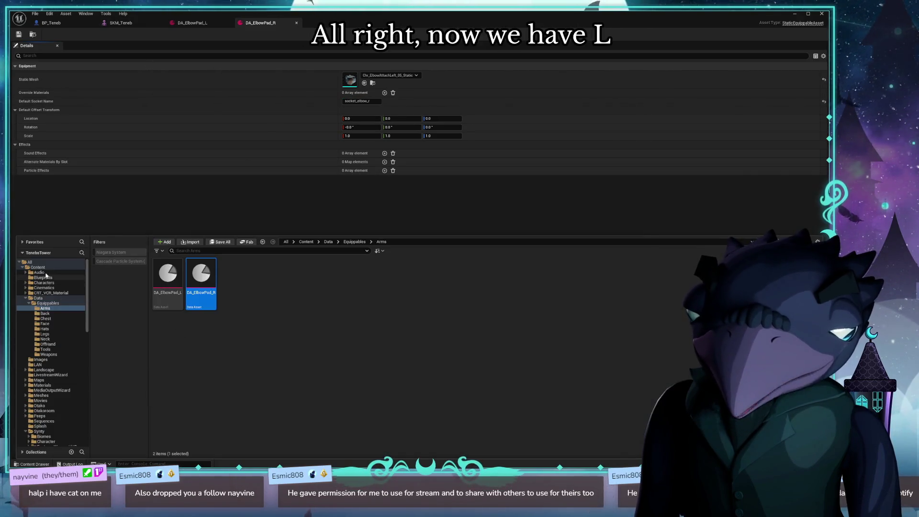
{"action": "left_click", "coordinate": [54, 267]}
{"action": "left_click", "coordinate": [50, 298]}
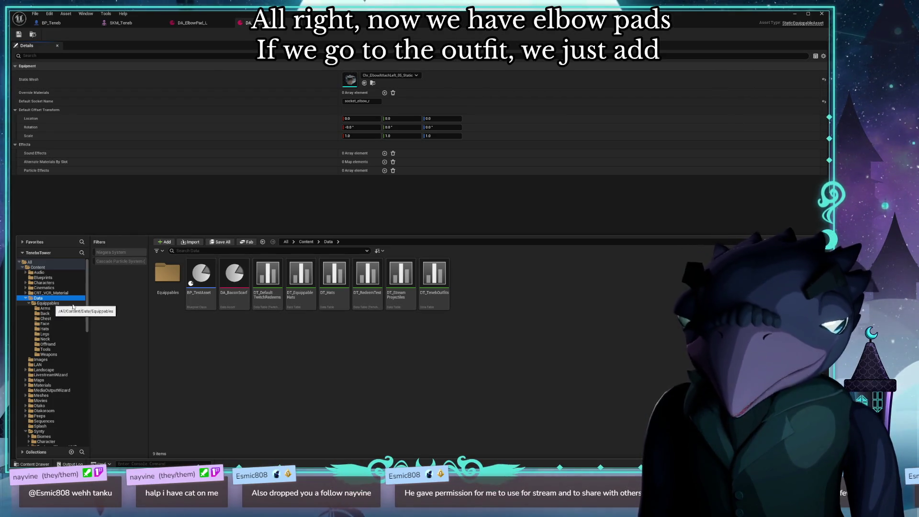
- Duplicate the elbow pad as DA_KneePad_L and move it into the Legs folder
{"action": "double_click", "coordinate": [168, 274]}
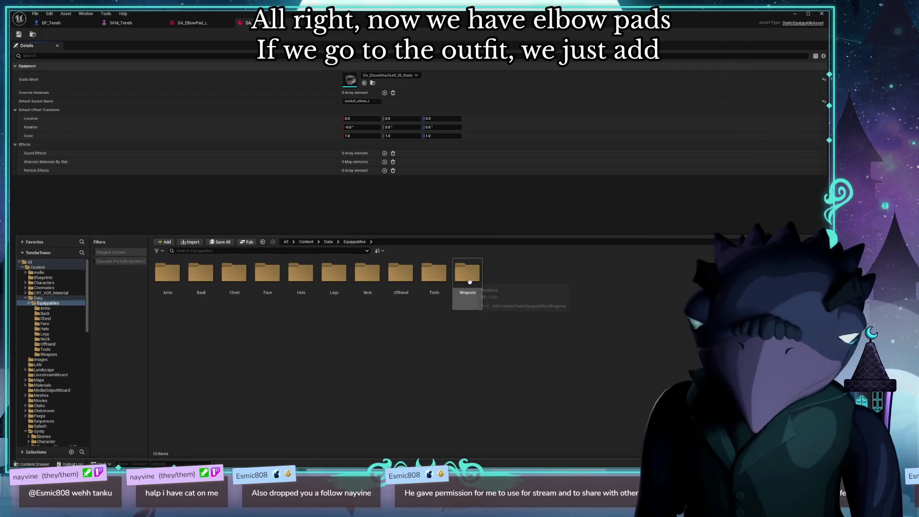
{"action": "double_click", "coordinate": [169, 271]}
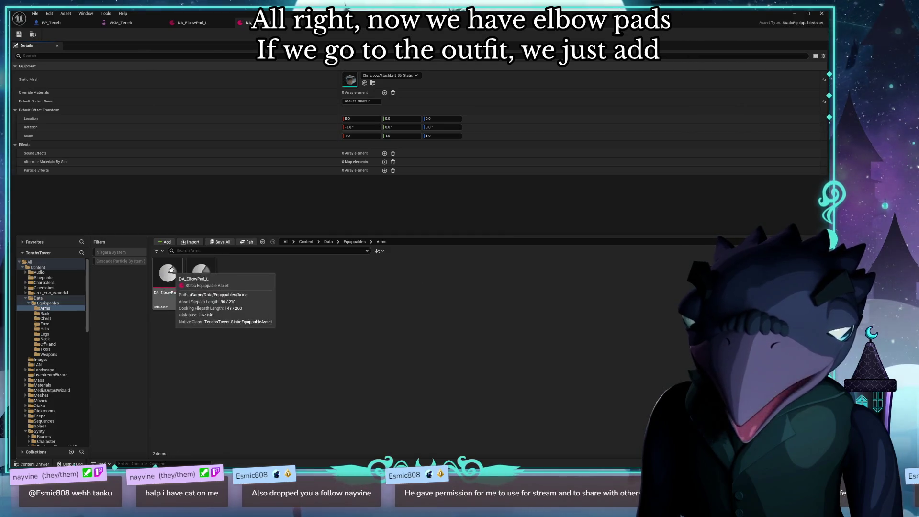
{"action": "left_click", "coordinate": [201, 278]}
{"action": "key", "text": "ctrl+d"}
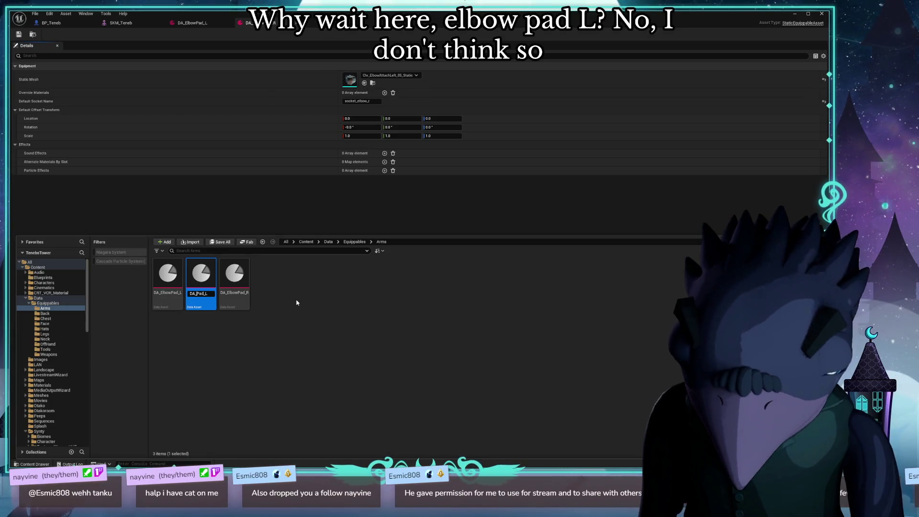
{"action": "type", "text": "Knee"}
{"action": "key", "text": "Return"}
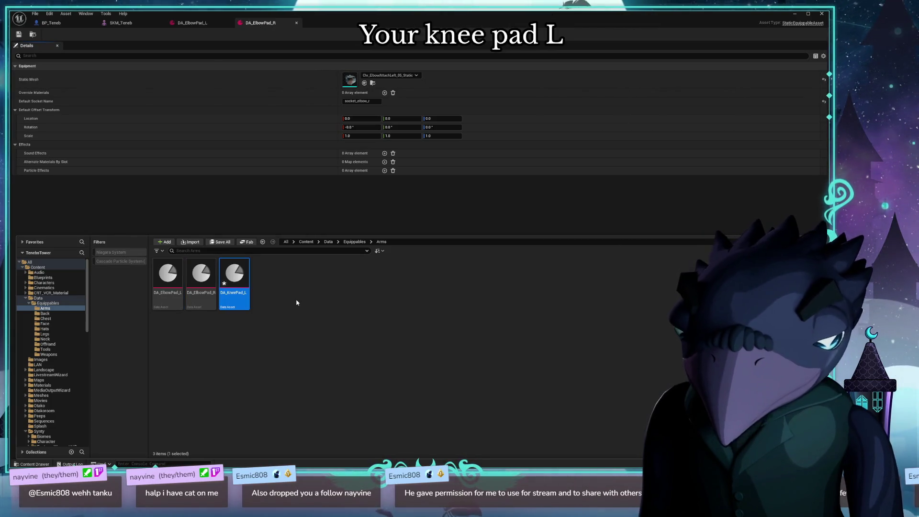
{"action": "mouse_move", "coordinate": [234, 280]}
{"action": "left_mouse_down"}
{"action": "mouse_move", "coordinate": [72, 354]}
{"action": "mouse_move", "coordinate": [58, 328]}
{"action": "mouse_move", "coordinate": [53, 337]}
{"action": "left_mouse_up"}
{"action": "left_click", "coordinate": [79, 348]}
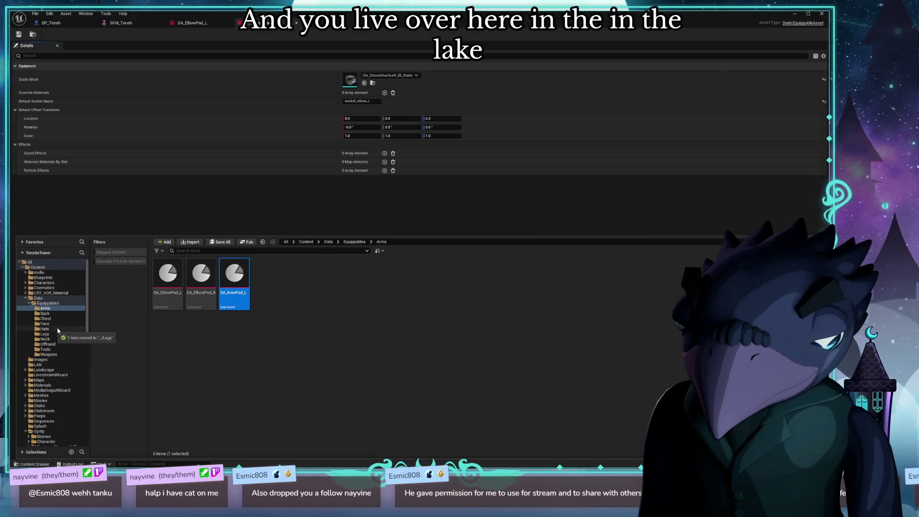
{"action": "left_click", "coordinate": [49, 334]}
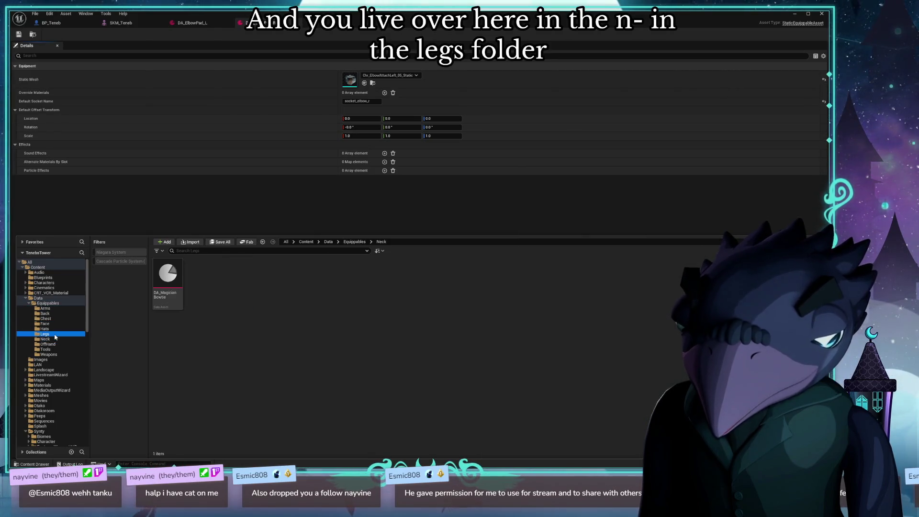
- Create DA_KneePad_R and set the knee pads' socket names, e.g. socket_knee_l
{"action": "key", "text": "ctrl+d"}
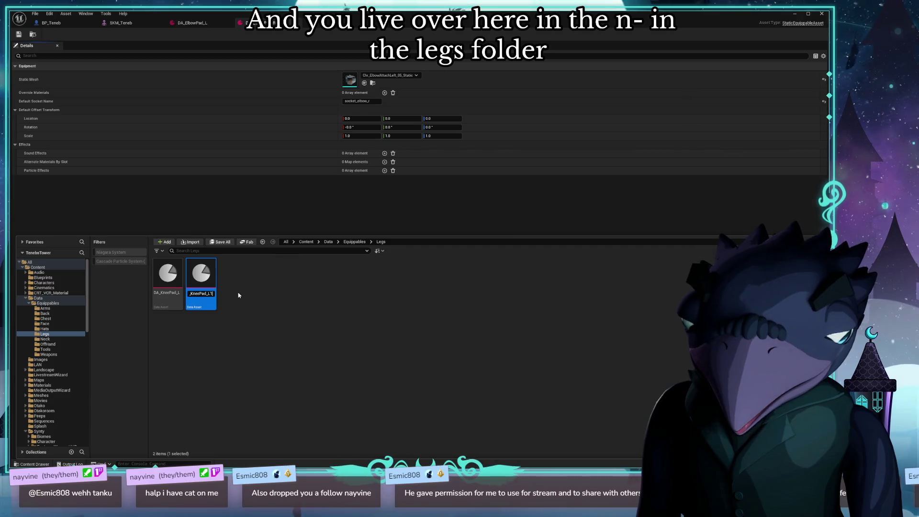
{"action": "key", "text": "BackSpace"}
{"action": "key", "text": "BackSpace"}
{"action": "type", "text": "R"}
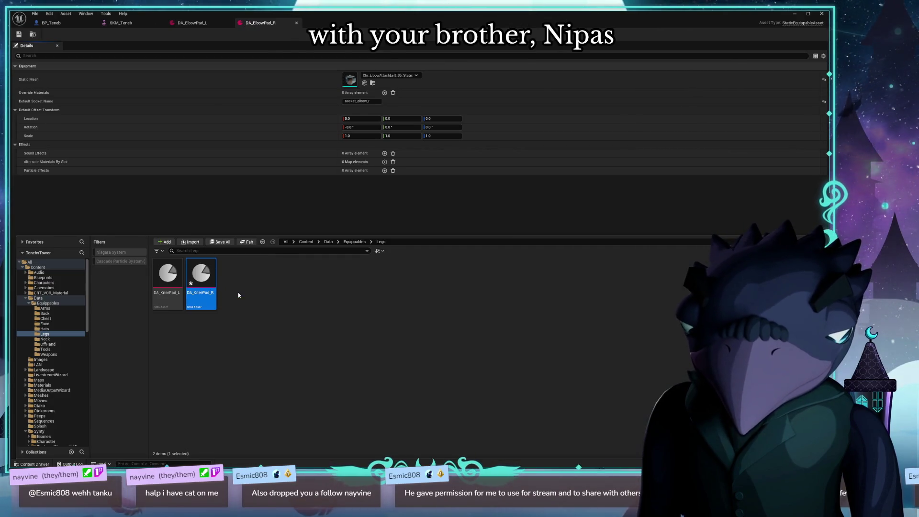
{"action": "double_click", "coordinate": [202, 282]}
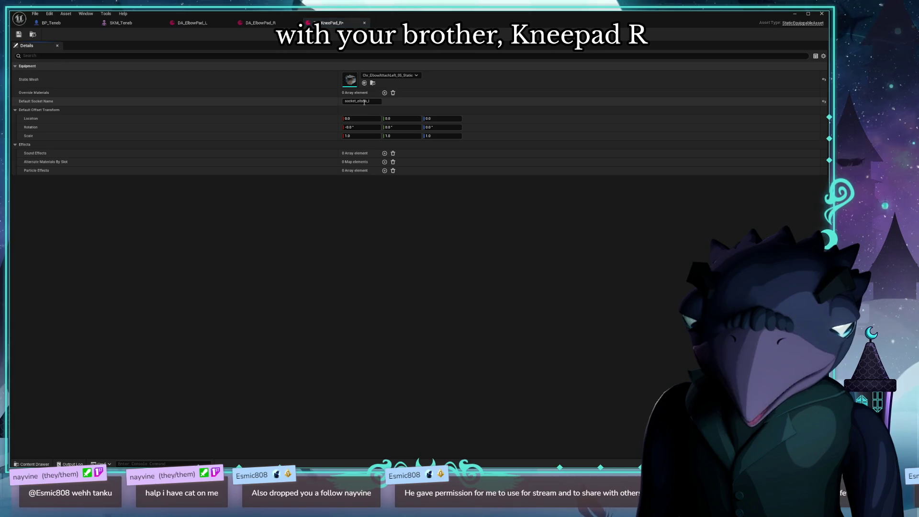
{"action": "double_click", "coordinate": [359, 101]}
{"action": "type", "text": "sock"}
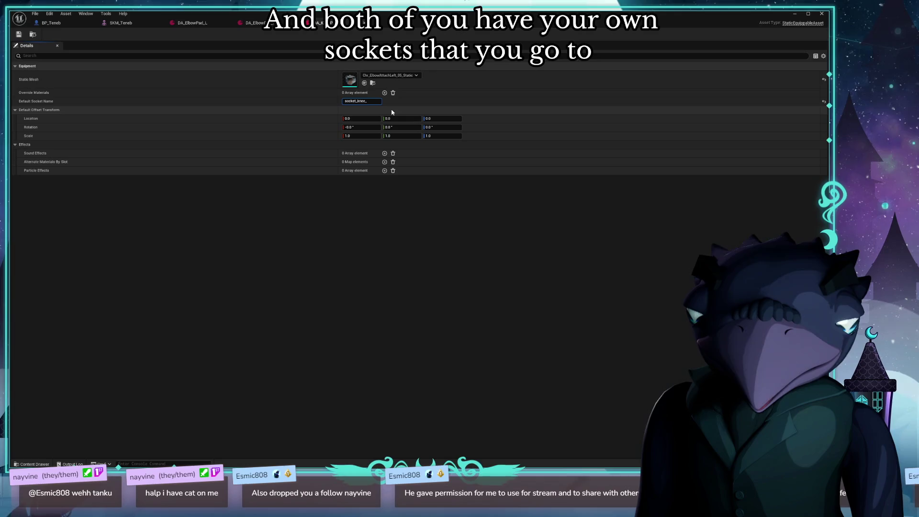
{"action": "key", "text": "BackSpace"}
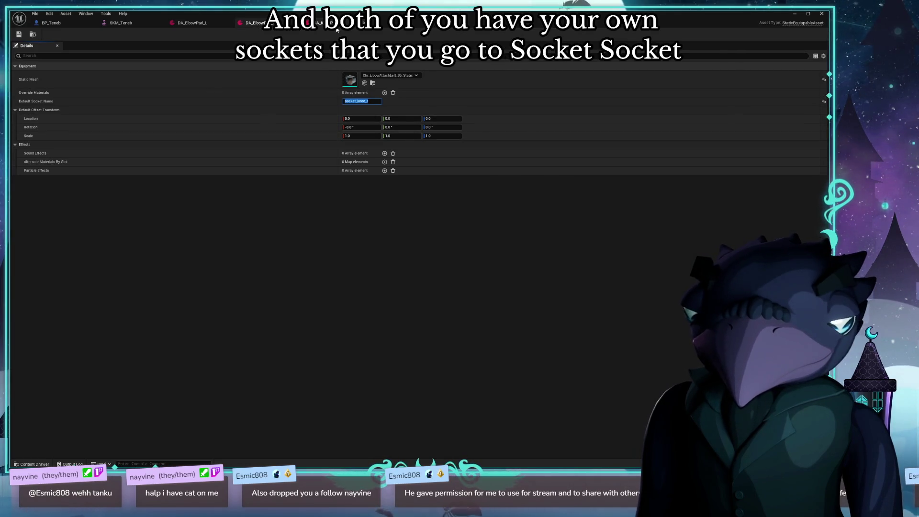
{"action": "key", "text": "ctrl+space"}
{"action": "double_click", "coordinate": [173, 297]}
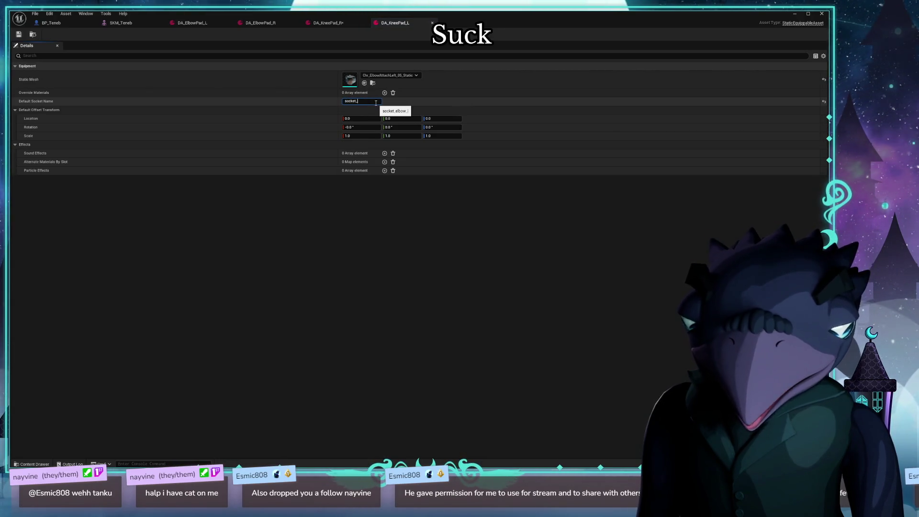
{"action": "type", "text": "knee_l"}
{"action": "key", "text": "Return"}
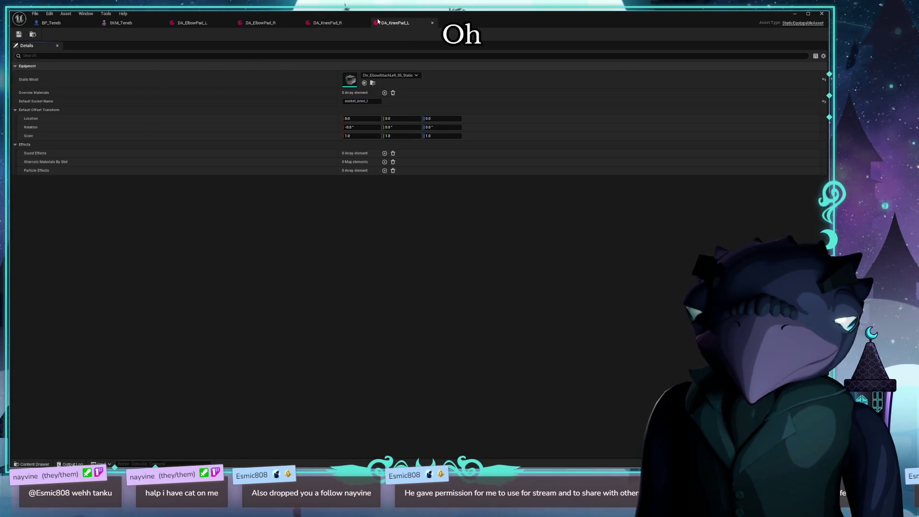
- Open the DT_TenebOutfits data table from the Data folder
{"action": "left_click", "coordinate": [120, 23]}
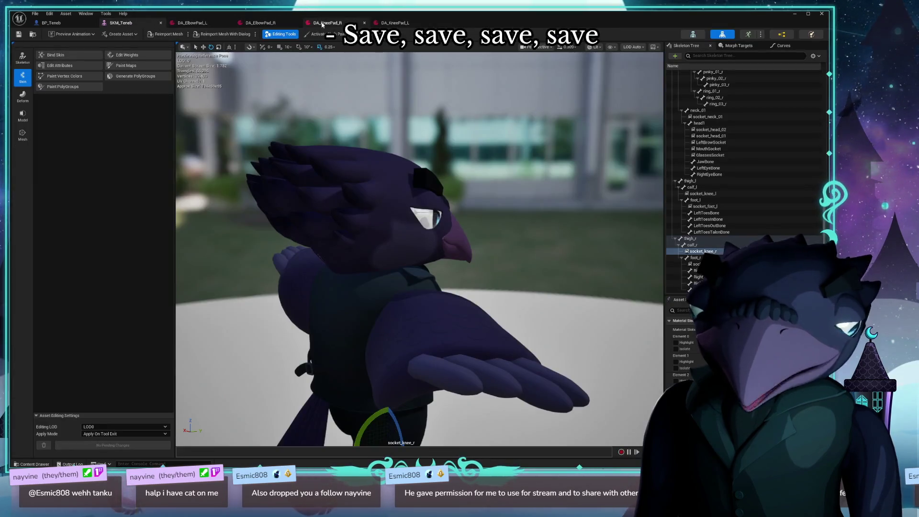
{"action": "key", "text": "ctrl+space"}
{"action": "left_click", "coordinate": [38, 262]}
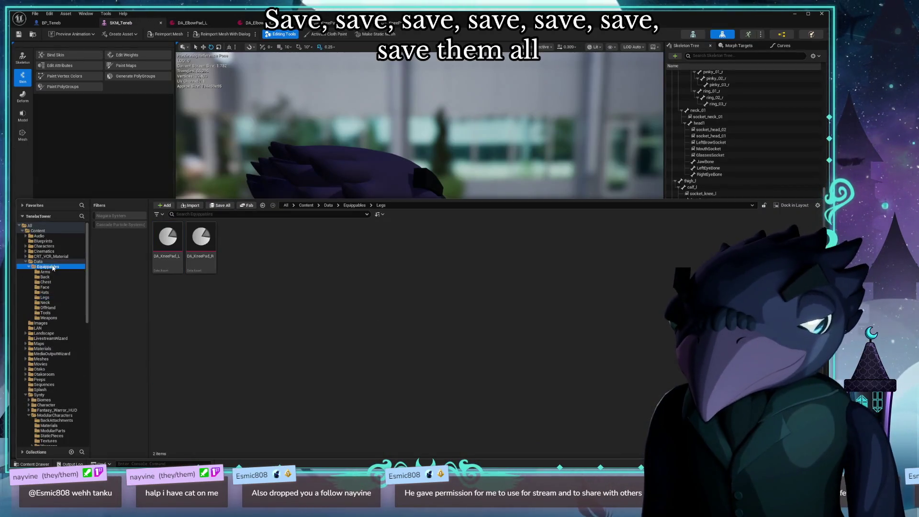
{"action": "double_click", "coordinate": [434, 238]}
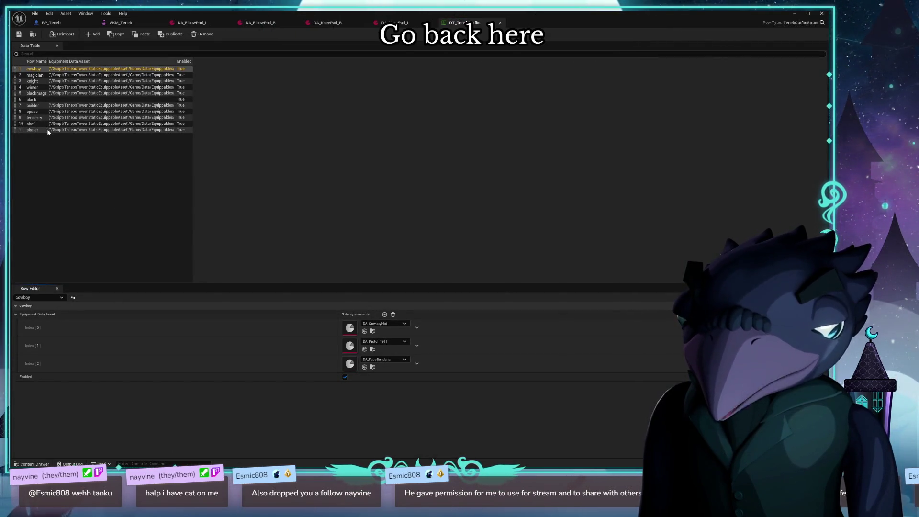
- Add equipment slots to the skater row and assign DA_ElbowPad_L and DA_ElbowPad_R
{"action": "left_click", "coordinate": [48, 129]}
{"action": "left_click", "coordinate": [382, 315]}
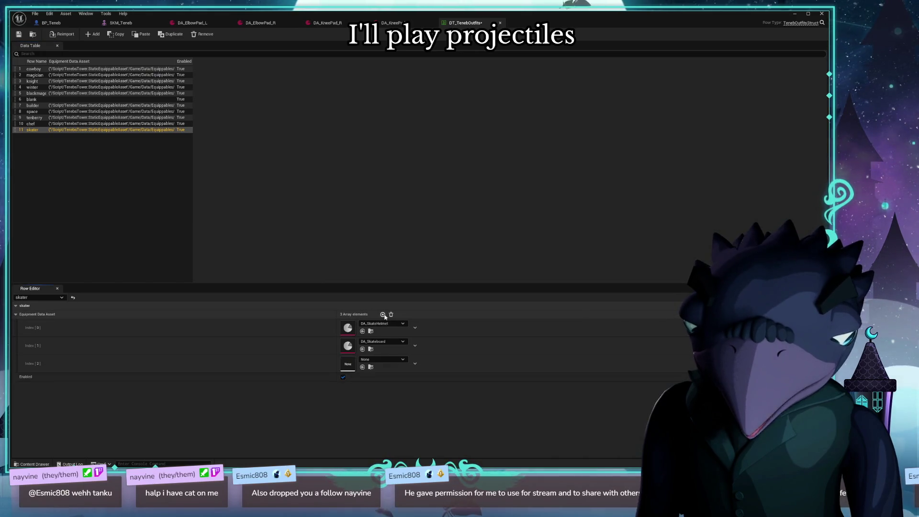
{"action": "left_click", "coordinate": [383, 315]}
{"action": "left_click", "coordinate": [383, 315]}
{"action": "left_click", "coordinate": [384, 314]}
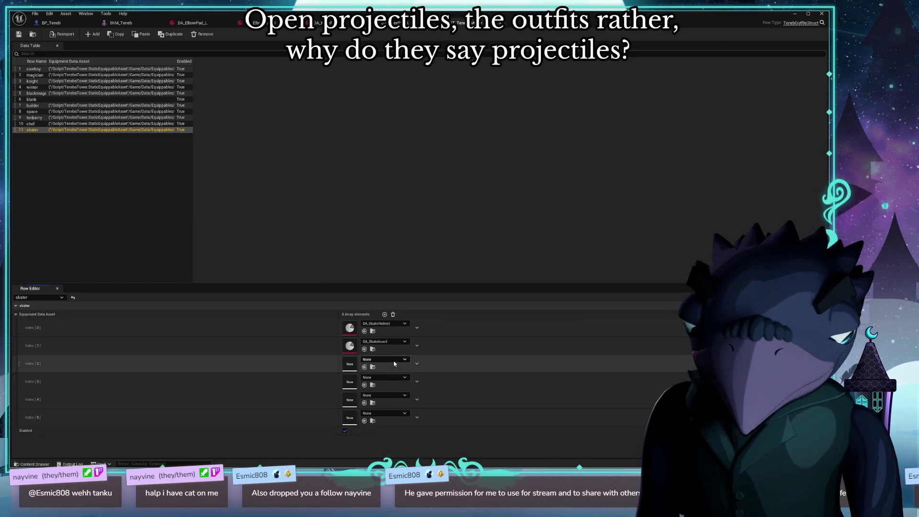
{"action": "left_click", "coordinate": [394, 361]}
{"action": "type", "text": "p"}
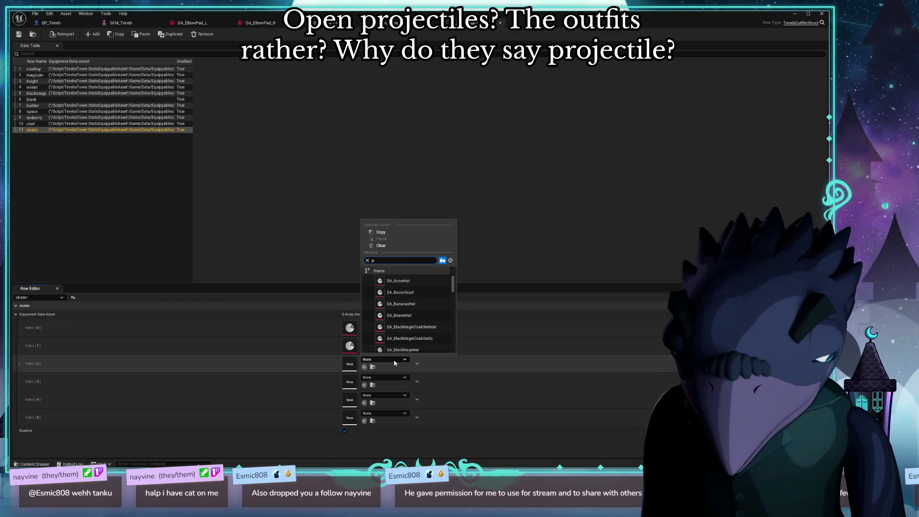
{"action": "type", "text": "ad"}
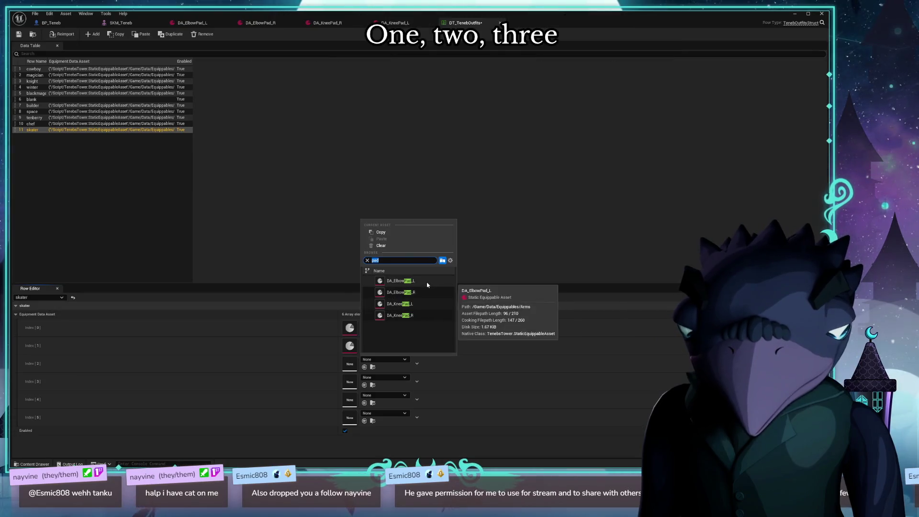
{"action": "left_click", "coordinate": [426, 281]}
{"action": "left_click", "coordinate": [400, 380]}
{"action": "type", "text": "pad"}
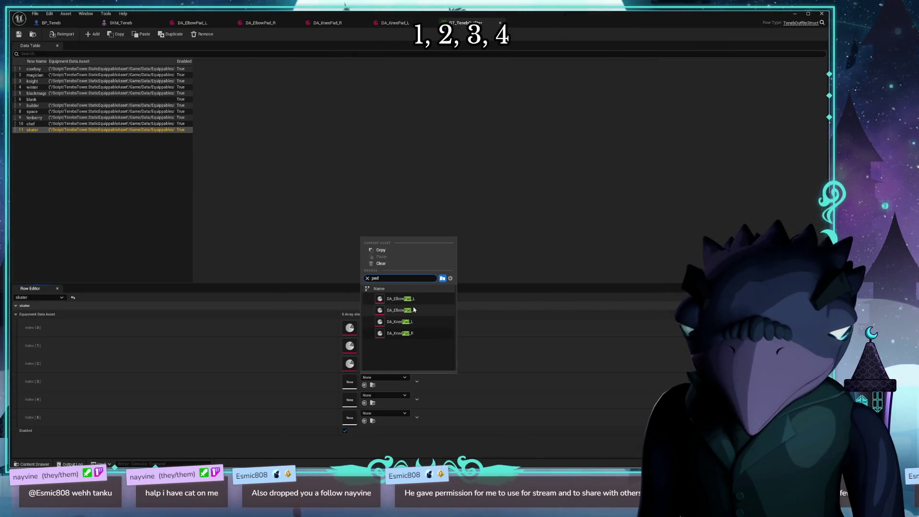
{"action": "left_click", "coordinate": [421, 312]}
- Assign DA_KneePad_L and DA_KneePad_R to the next slots and save DT_TenebOutfits
{"action": "left_click", "coordinate": [385, 396]}
{"action": "type", "text": "pad"}
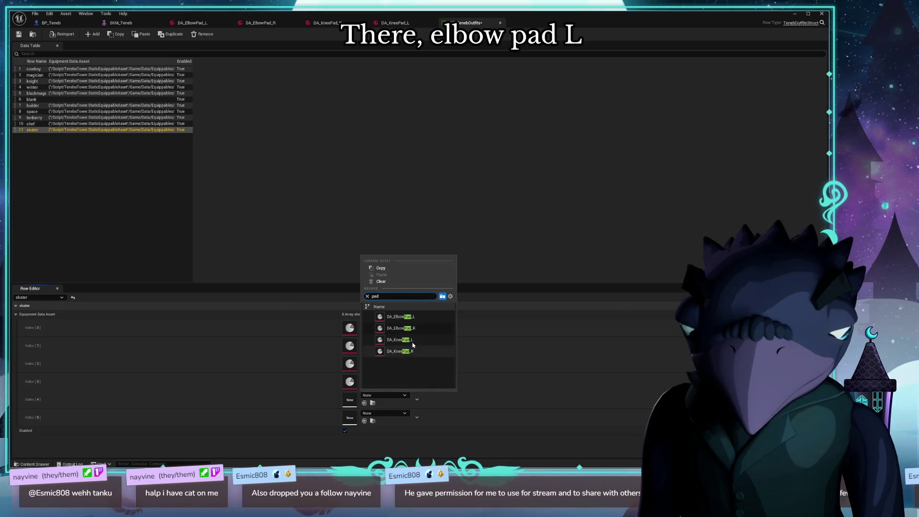
{"action": "left_click", "coordinate": [421, 342]}
{"action": "left_click", "coordinate": [387, 411]}
{"action": "type", "text": "pad"}
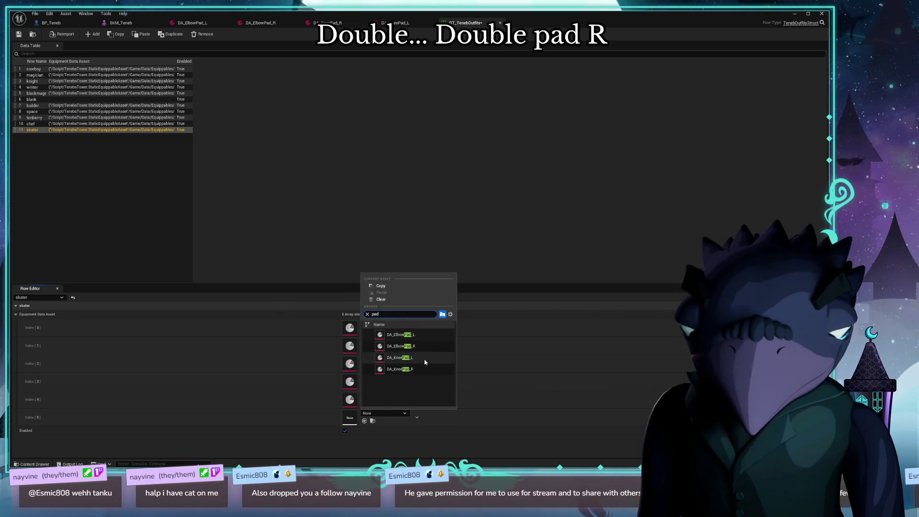
{"action": "left_click", "coordinate": [422, 370]}
{"action": "left_click", "coordinate": [19, 34]}
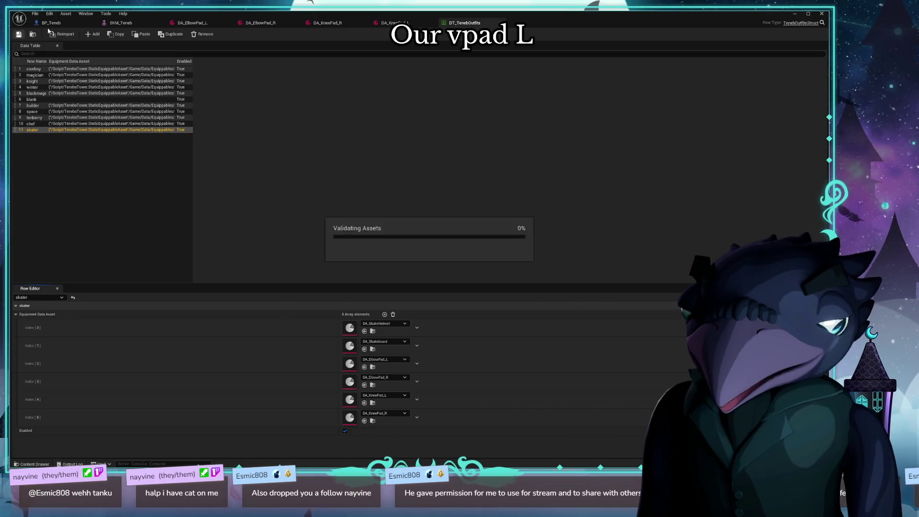
{"action": "left_click", "coordinate": [51, 23]}
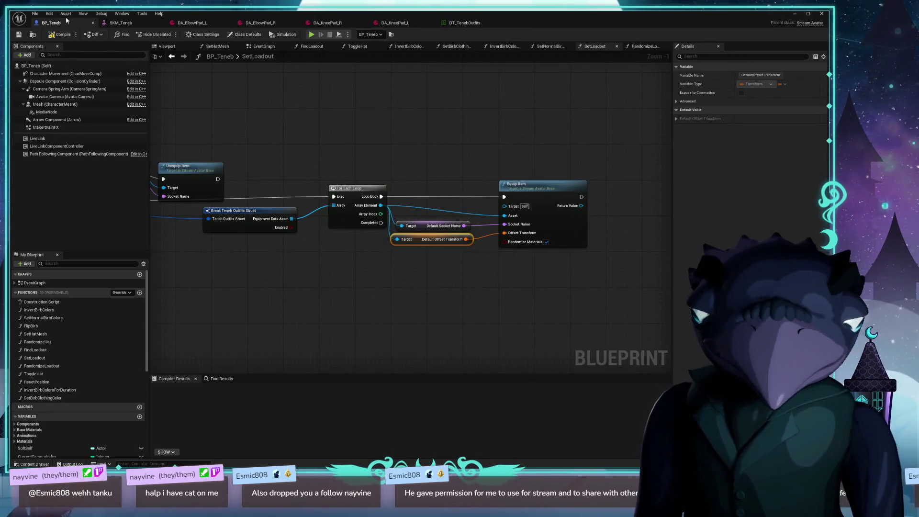
- Compile BP_Teneb and return to the L_Study_Optimized level editor
{"action": "left_click", "coordinate": [58, 36]}
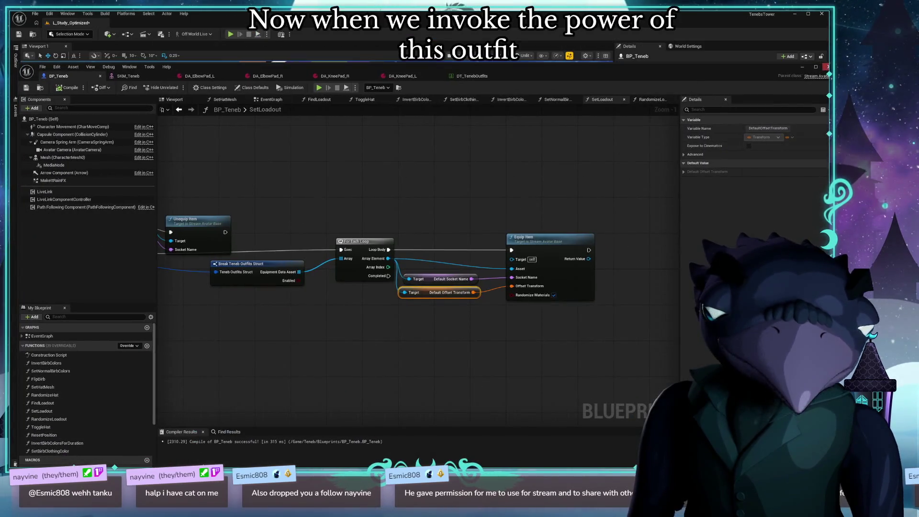
{"action": "left_click", "coordinate": [230, 34]}
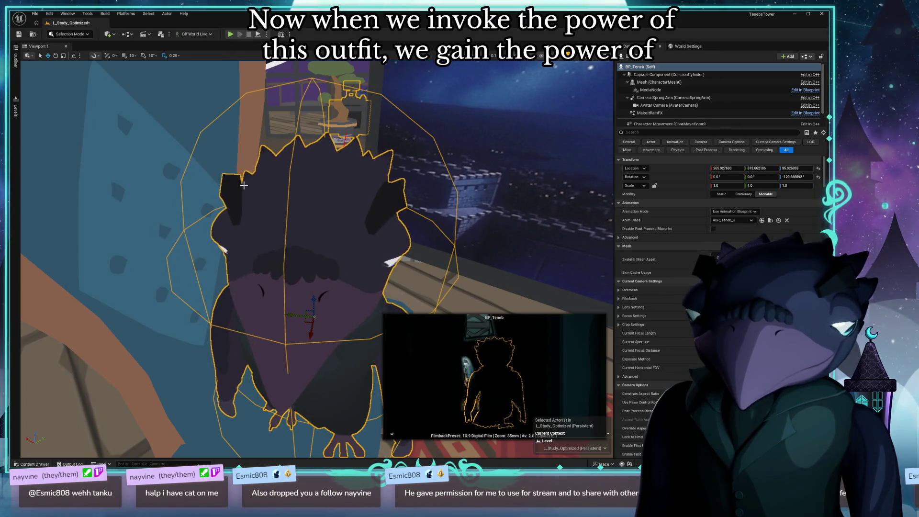
- Scroll the playing viewport to inspect Teneb in the skater outfit with pads and skateboard
{"action": "scroll", "coordinate": [228, 83], "scroll_direction": "down", "scroll_amount": 5}
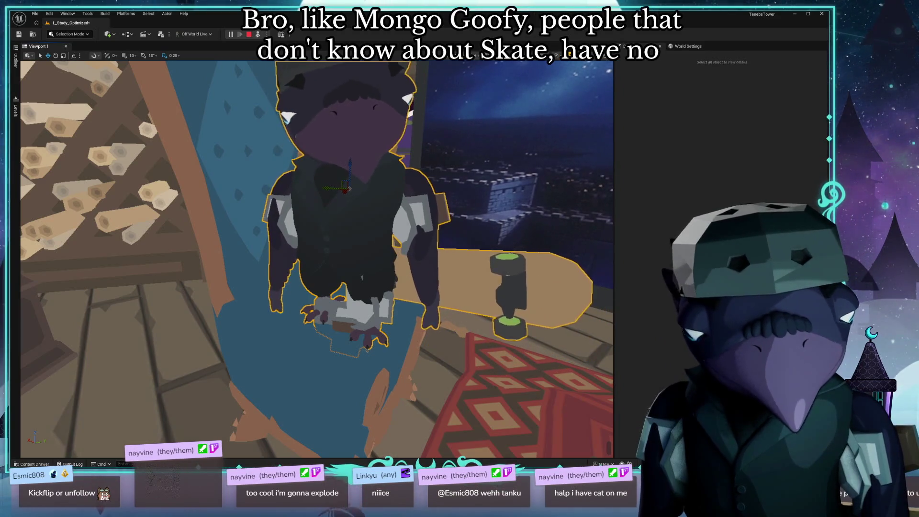
- Select the skateboard component, tilt it around X, and move it into the character's hand
{"action": "left_click", "coordinate": [373, 229]}
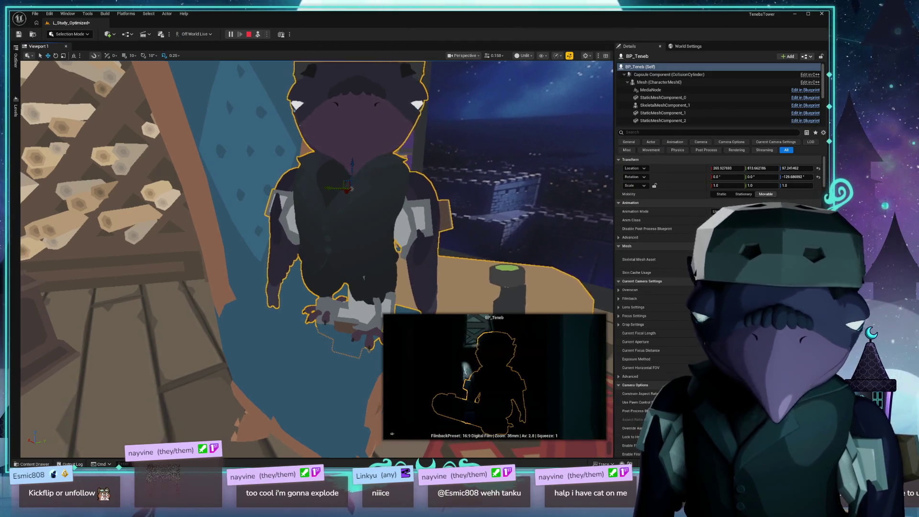
{"action": "left_click", "coordinate": [662, 97]}
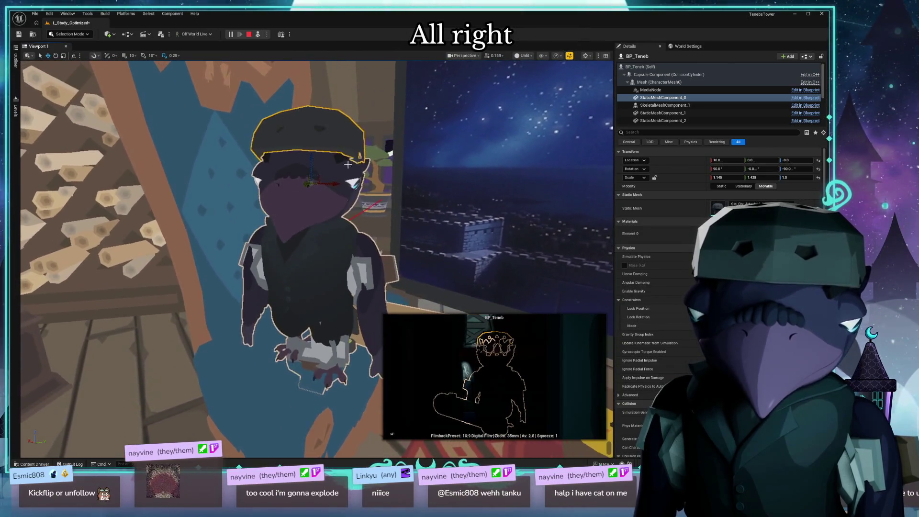
{"action": "left_click", "coordinate": [680, 98]}
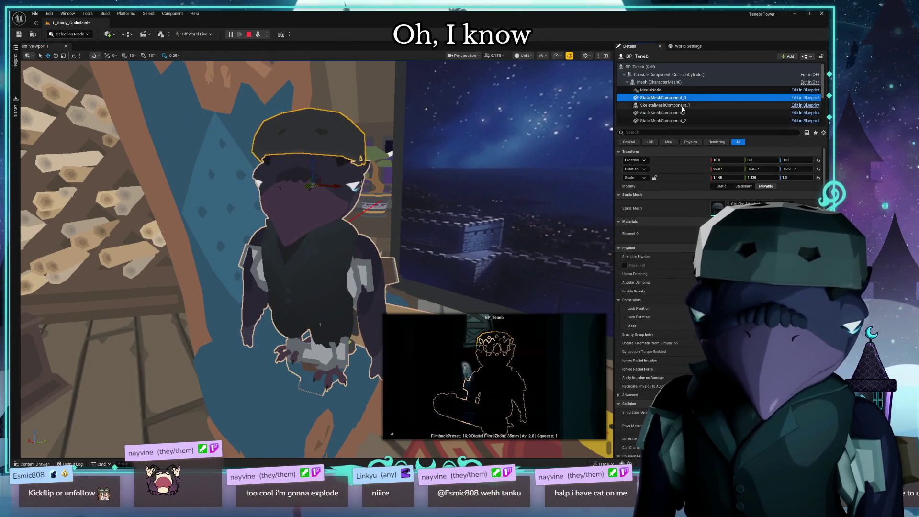
{"action": "left_click", "coordinate": [682, 105]}
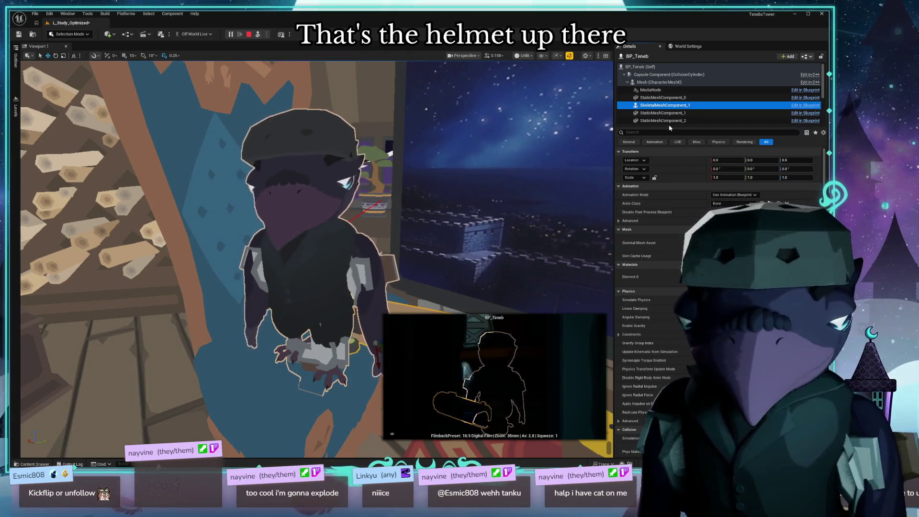
{"action": "mouse_move", "coordinate": [307, 240]}
{"action": "left_mouse_down"}
{"action": "mouse_move", "coordinate": [287, 249]}
{"action": "mouse_move", "coordinate": [268, 287]}
{"action": "left_mouse_up"}
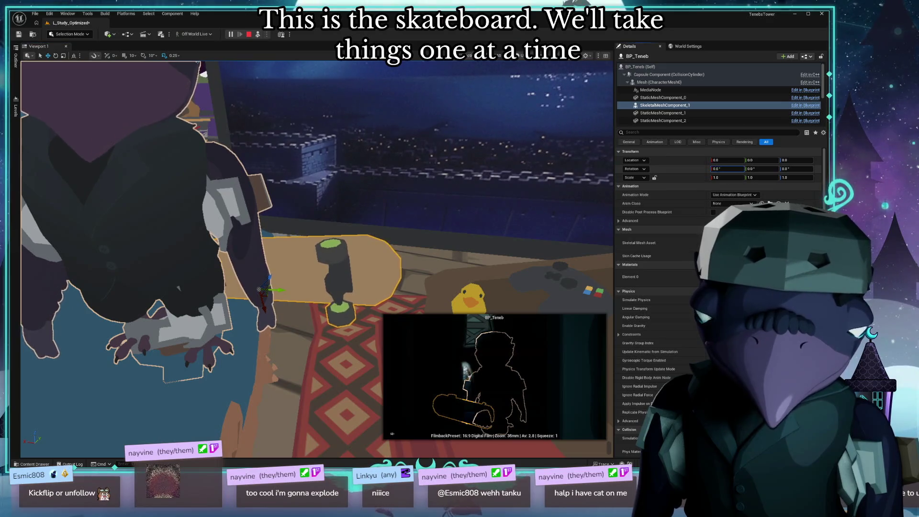
{"action": "left_click_drag", "start_coordinate": [728, 168], "coordinate": [702, 168]}
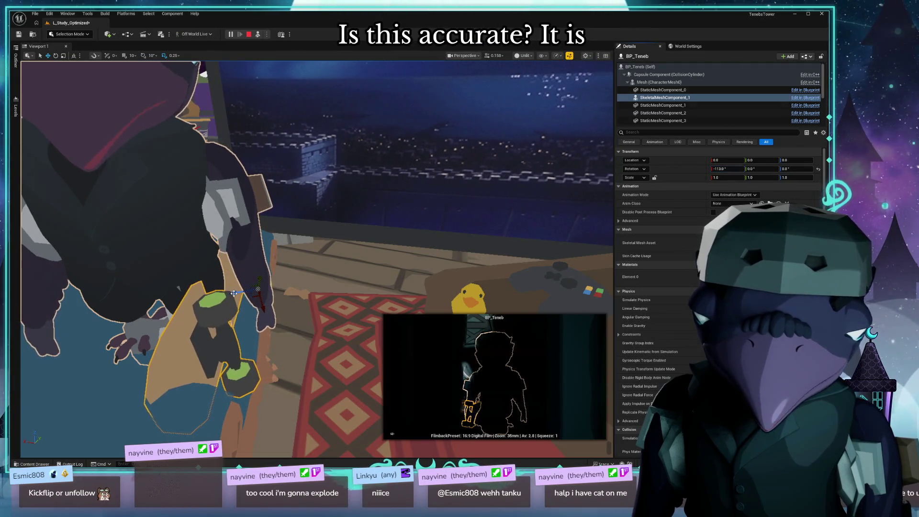
{"action": "mouse_move", "coordinate": [305, 280]}
{"action": "left_mouse_down"}
{"action": "mouse_move", "coordinate": [250, 296]}
{"action": "mouse_move", "coordinate": [235, 264]}
{"action": "mouse_move", "coordinate": [138, 168]}
{"action": "mouse_move", "coordinate": [316, 291]}
{"action": "left_mouse_up"}
{"action": "key", "text": "ctrl+space"}
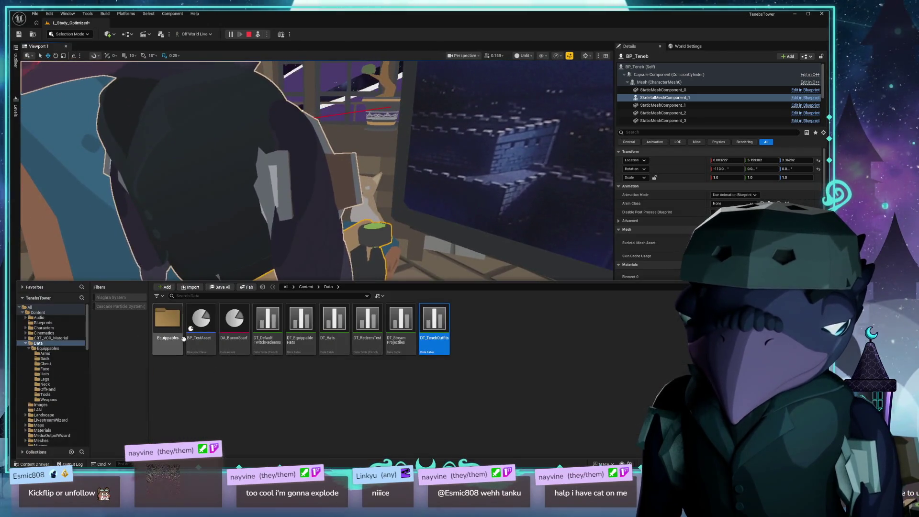
- Open DA_Skateboard from Equippables > Weapons and arrange its editor window beside the viewport
{"action": "left_click", "coordinate": [177, 331]}
{"action": "double_click", "coordinate": [460, 321]}
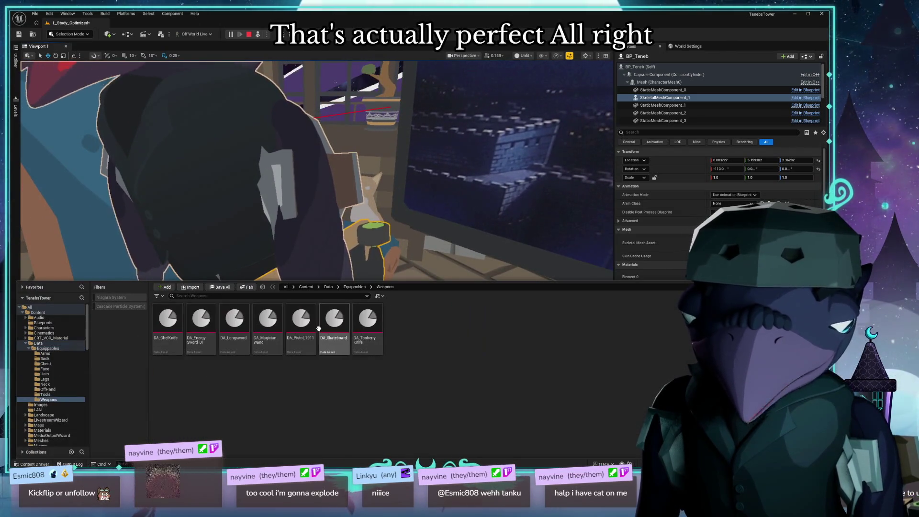
{"action": "double_click", "coordinate": [335, 318]}
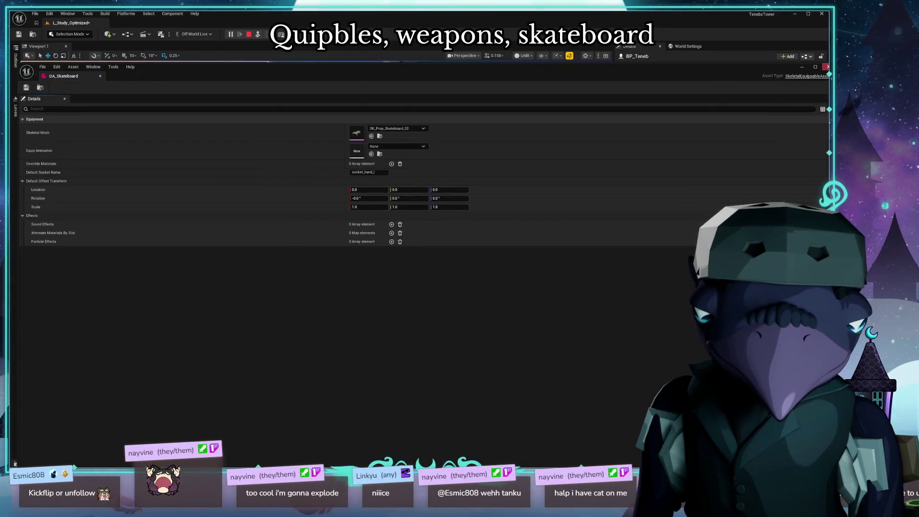
{"action": "left_click", "coordinate": [815, 66]}
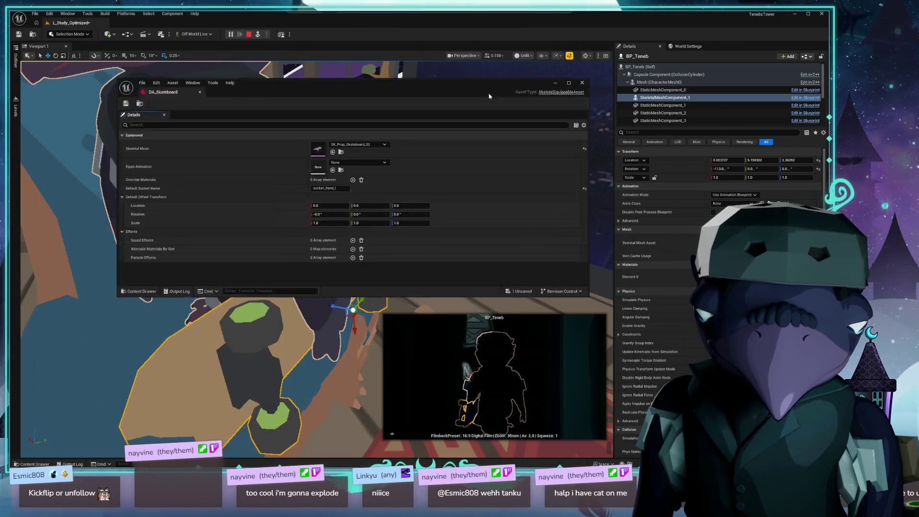
{"action": "left_click_drag", "start_coordinate": [489, 96], "coordinate": [458, 136]}
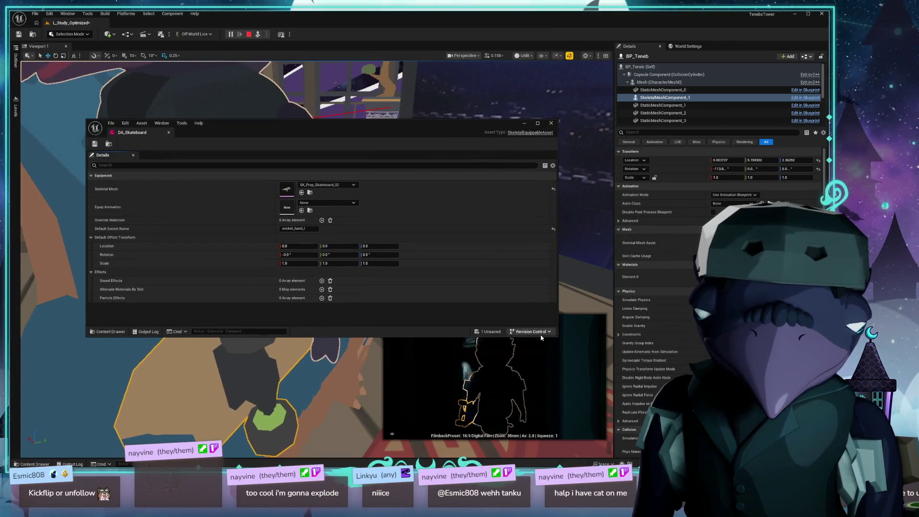
{"action": "mouse_move", "coordinate": [558, 339]}
{"action": "left_mouse_down"}
{"action": "mouse_move", "coordinate": [475, 336]}
{"action": "mouse_move", "coordinate": [463, 402]}
{"action": "left_mouse_up"}
{"action": "mouse_move", "coordinate": [299, 134]}
{"action": "left_mouse_down"}
{"action": "mouse_move", "coordinate": [401, 163]}
{"action": "mouse_move", "coordinate": [402, 118]}
{"action": "mouse_move", "coordinate": [428, 119]}
{"action": "mouse_move", "coordinate": [322, 115]}
{"action": "left_mouse_up"}
{"action": "key", "text": "super"}
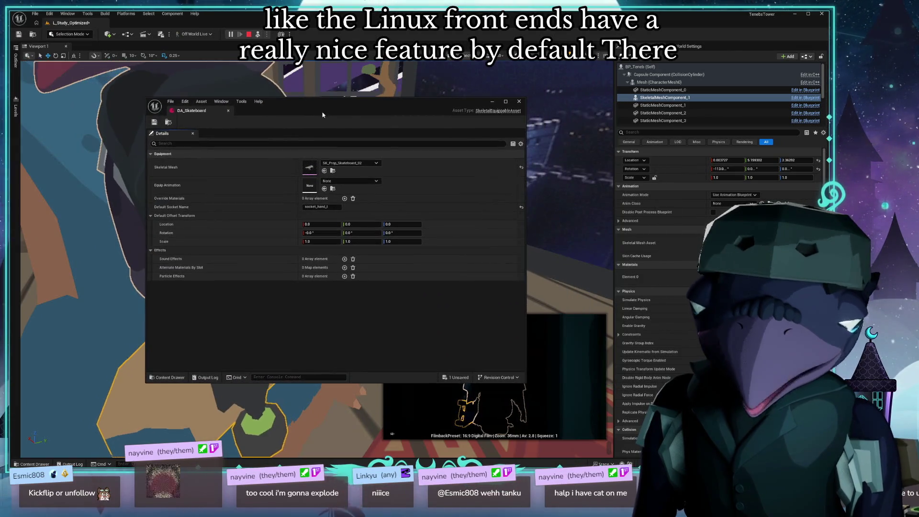
{"action": "left_click_drag", "start_coordinate": [421, 115], "coordinate": [446, 120]}
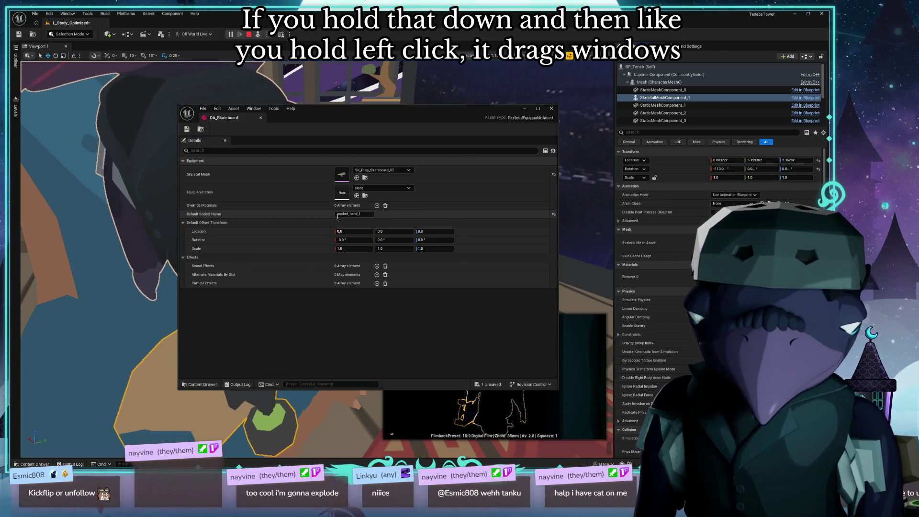
- Paste the skateboard's location (0.003727, 5.198302, 2.36292) and rotation into Default Offset Transform, then save
{"action": "left_click", "coordinate": [305, 231], "text": "shift"}
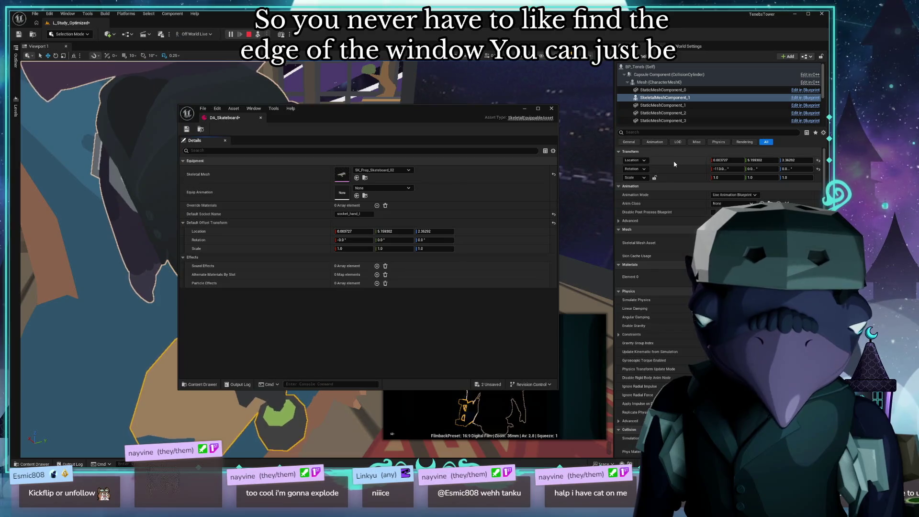
{"action": "right_click", "coordinate": [679, 169], "text": "shift"}
{"action": "left_click", "coordinate": [314, 240], "text": "shift"}
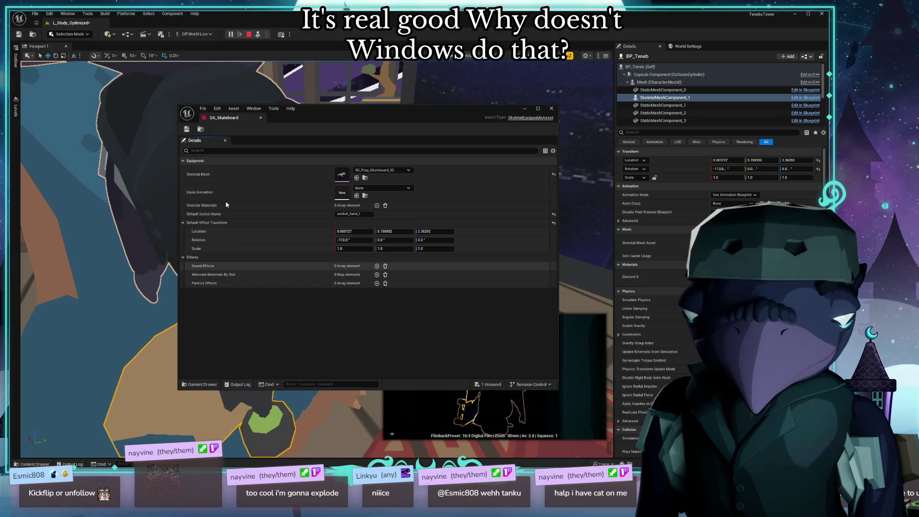
{"action": "left_click", "coordinate": [187, 129]}
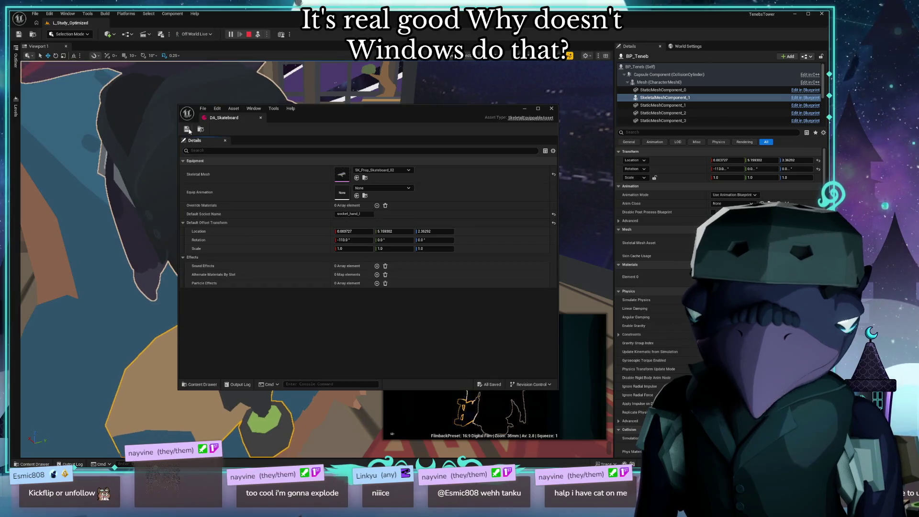
- Select the arm pad mesh component, nudge its position, and scale it down to about 0.96
{"action": "left_click", "coordinate": [551, 108]}
{"action": "left_click", "coordinate": [662, 105]}
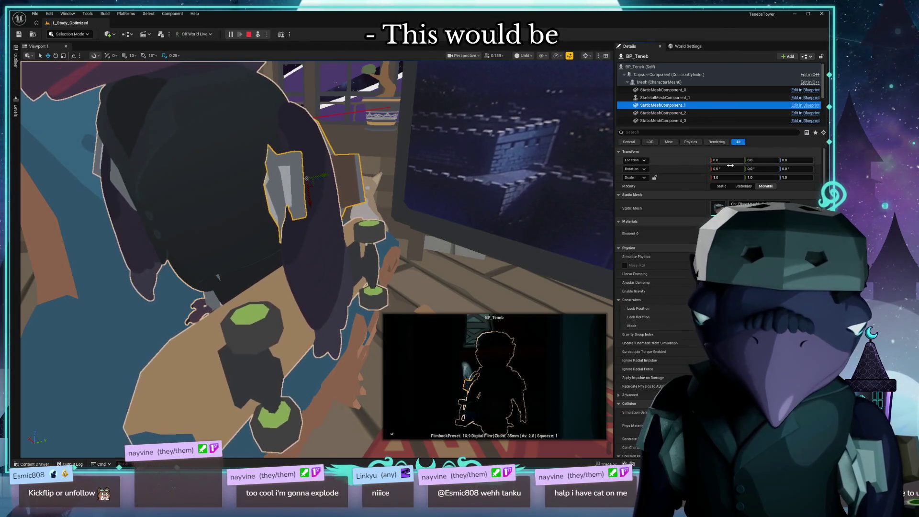
{"action": "left_click_drag", "start_coordinate": [727, 170], "coordinate": [684, 170]}
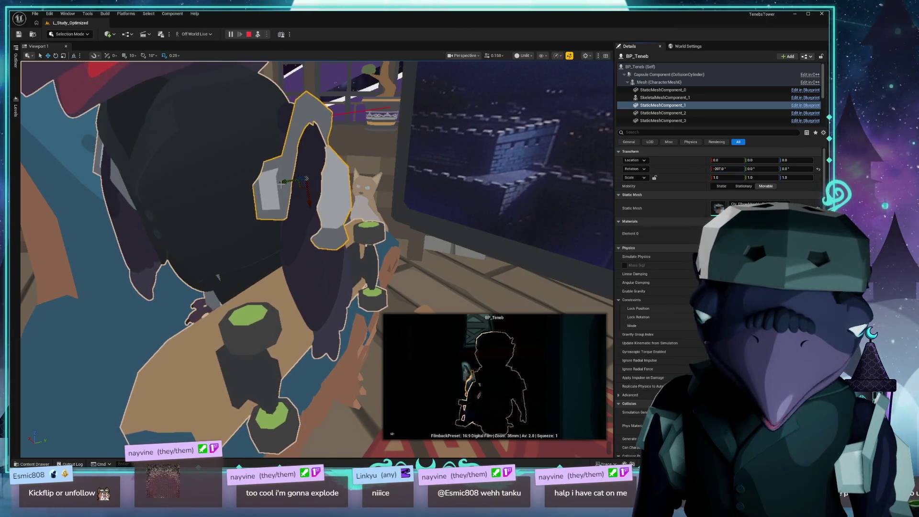
{"action": "left_click_drag", "start_coordinate": [290, 183], "coordinate": [297, 184]}
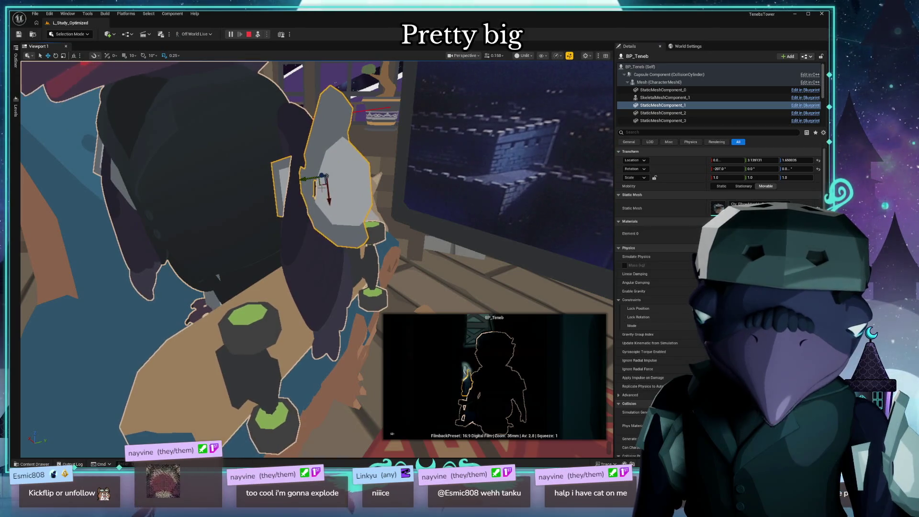
{"action": "mouse_move", "coordinate": [331, 210]}
{"action": "left_mouse_down"}
{"action": "mouse_move", "coordinate": [347, 186]}
{"action": "mouse_move", "coordinate": [325, 190]}
{"action": "left_mouse_up"}
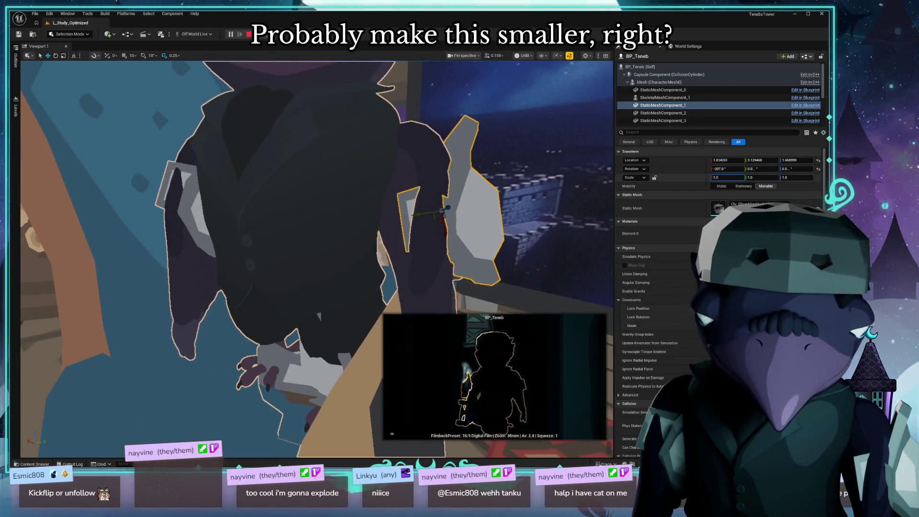
{"action": "type", "text": "0.96"}
{"action": "key", "text": "Return"}
{"action": "left_click_drag", "start_coordinate": [718, 177], "coordinate": [719, 178]}
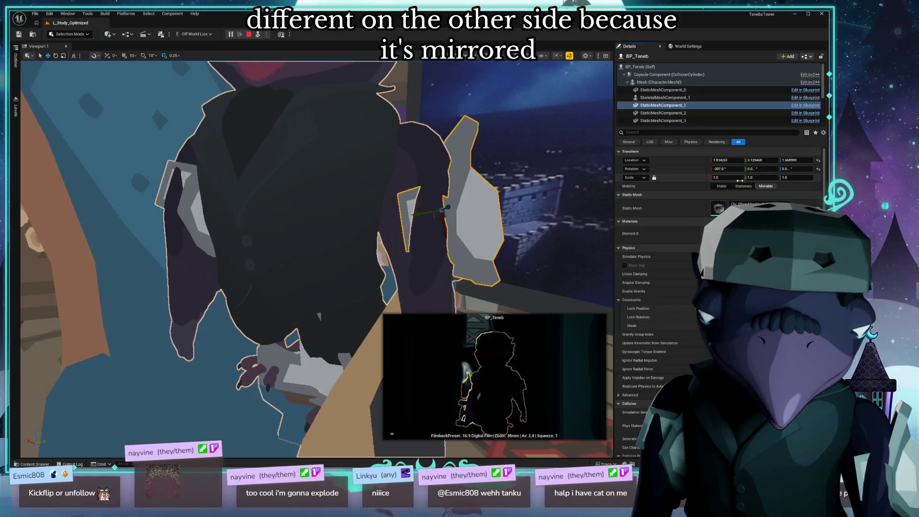
{"action": "left_click_drag", "start_coordinate": [718, 178], "coordinate": [704, 177]}
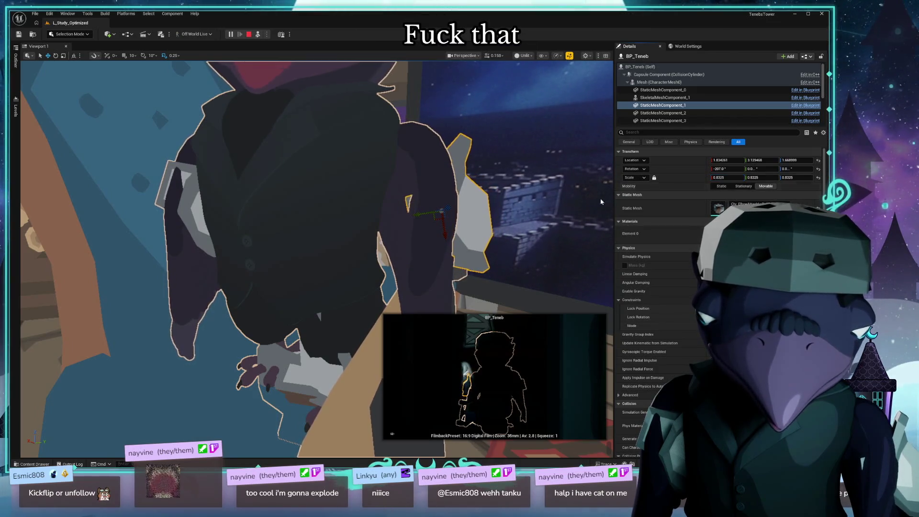
{"action": "mouse_move", "coordinate": [457, 201]}
{"action": "left_mouse_down"}
{"action": "mouse_move", "coordinate": [431, 201]}
{"action": "mouse_move", "coordinate": [457, 201]}
{"action": "mouse_move", "coordinate": [378, 96]}
{"action": "mouse_move", "coordinate": [410, 103]}
{"action": "mouse_move", "coordinate": [359, 113]}
{"action": "mouse_move", "coordinate": [395, 124]}
{"action": "left_mouse_up"}
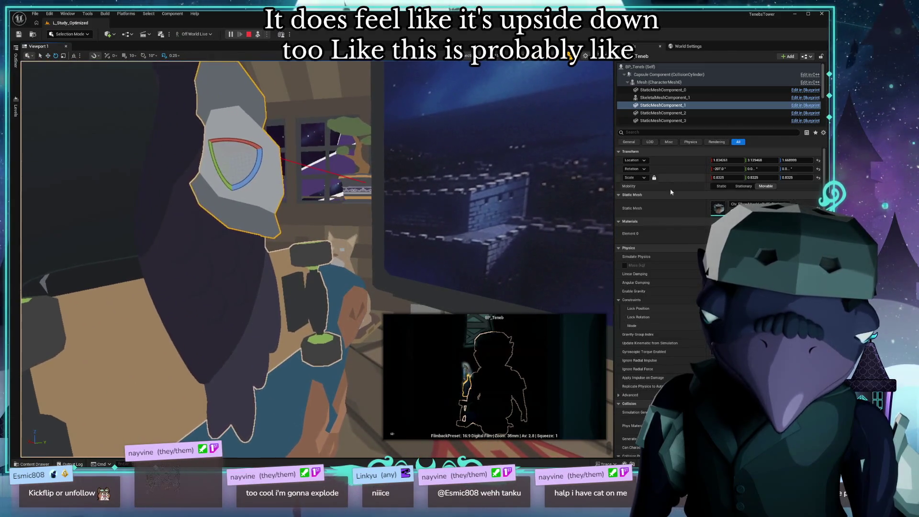
- Rotate the pad around its X, Y and Z axes until it lines up along the arm
{"action": "left_click", "coordinate": [759, 170]}
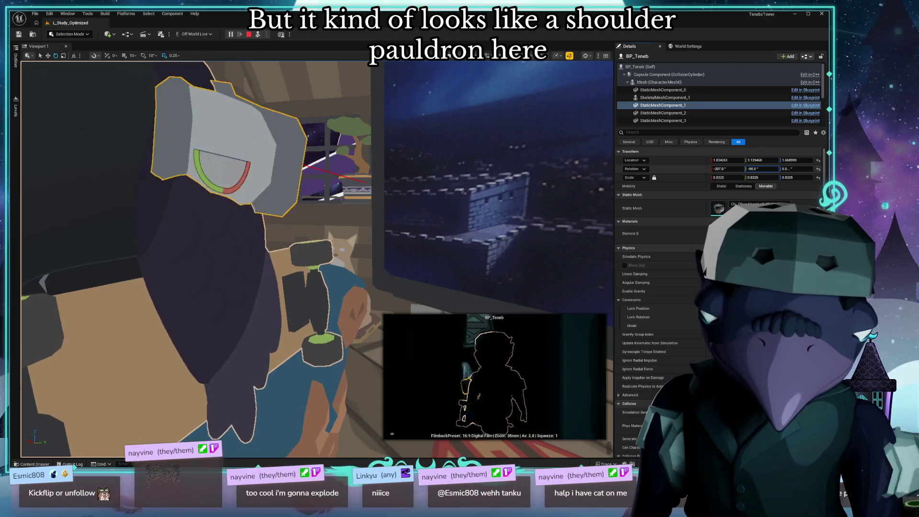
{"action": "mouse_move", "coordinate": [759, 169]}
{"action": "left_mouse_down"}
{"action": "mouse_move", "coordinate": [737, 169]}
{"action": "mouse_move", "coordinate": [764, 169]}
{"action": "left_mouse_up"}
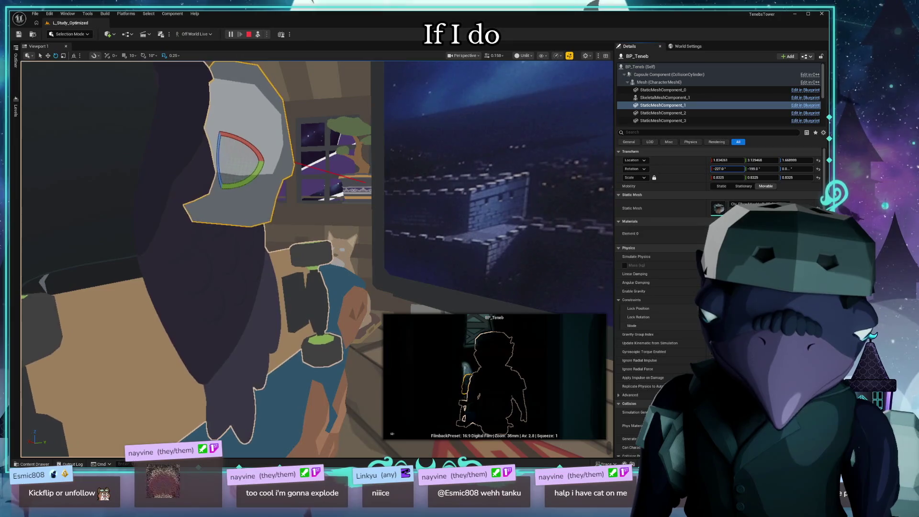
{"action": "left_click_drag", "start_coordinate": [727, 168], "coordinate": [730, 169]}
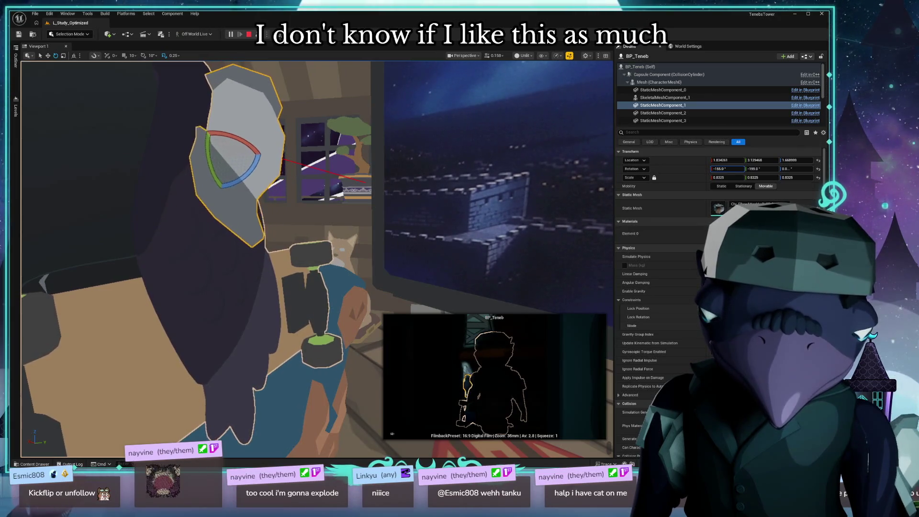
{"action": "mouse_move", "coordinate": [396, 64]}
{"action": "left_mouse_down"}
{"action": "mouse_move", "coordinate": [373, 72]}
{"action": "mouse_move", "coordinate": [395, 64]}
{"action": "mouse_move", "coordinate": [388, 67]}
{"action": "mouse_move", "coordinate": [430, 86]}
{"action": "left_mouse_up"}
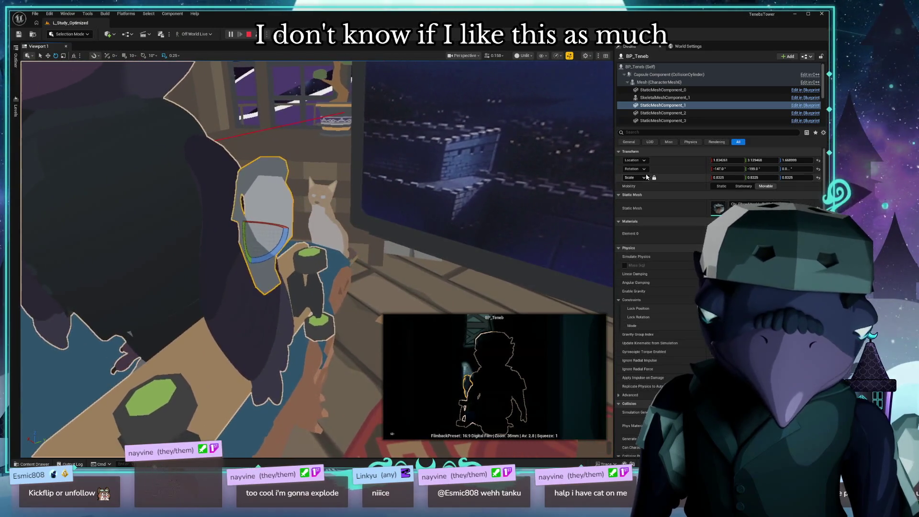
{"action": "left_click_drag", "start_coordinate": [733, 178], "coordinate": [724, 177]}
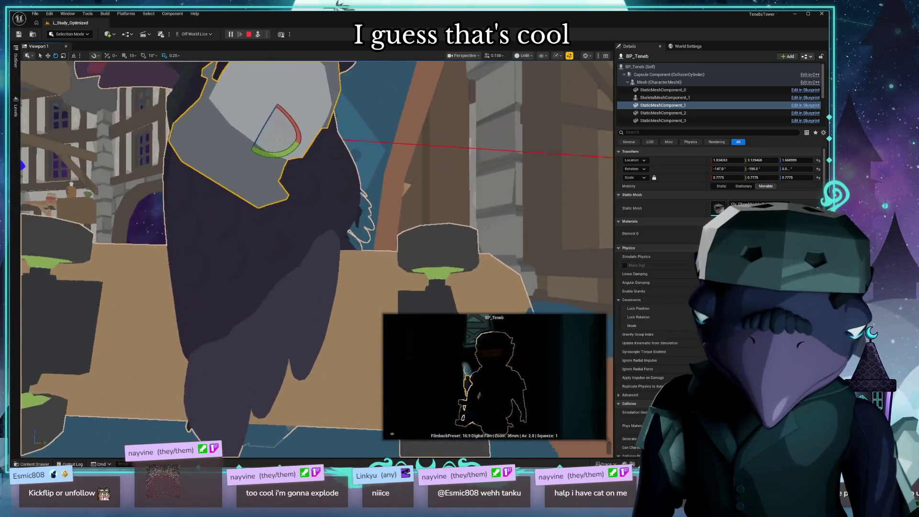
{"action": "left_click_drag", "start_coordinate": [335, 191], "coordinate": [363, 201]}
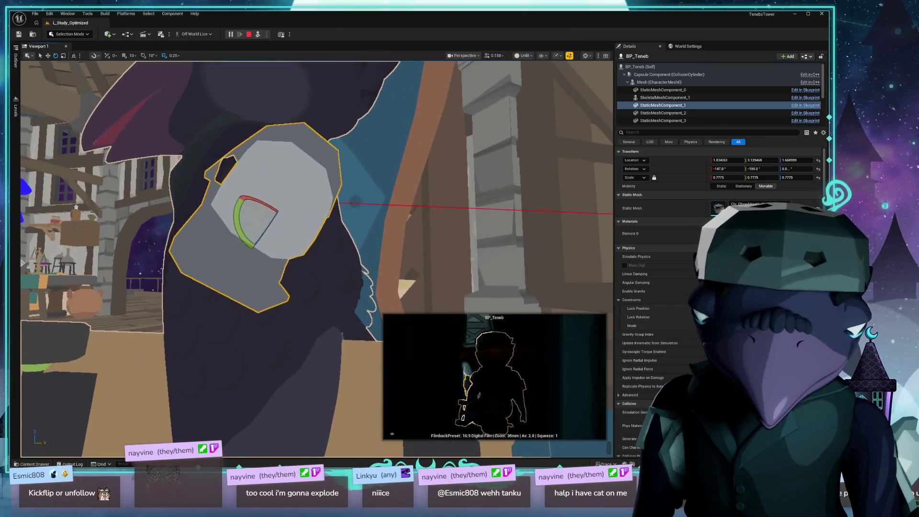
{"action": "left_click_drag", "start_coordinate": [761, 169], "coordinate": [756, 169]}
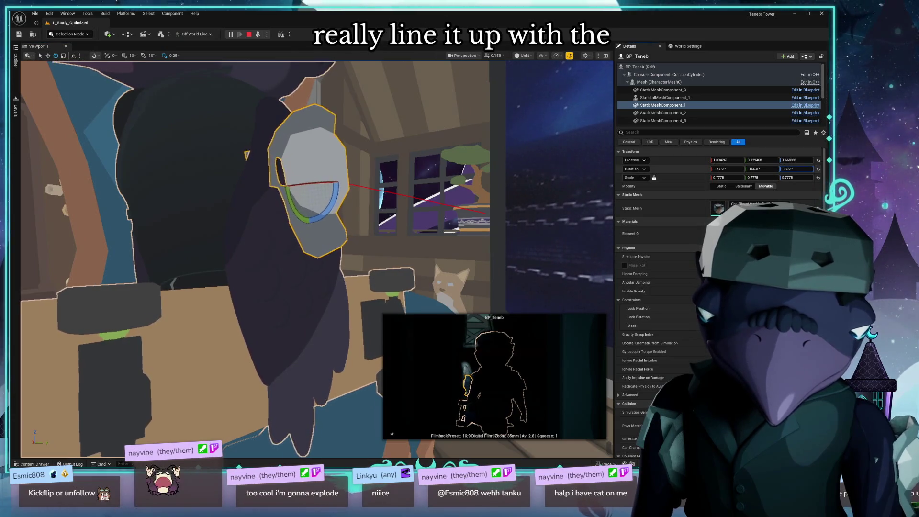
{"action": "left_click_drag", "start_coordinate": [790, 168], "coordinate": [788, 168]}
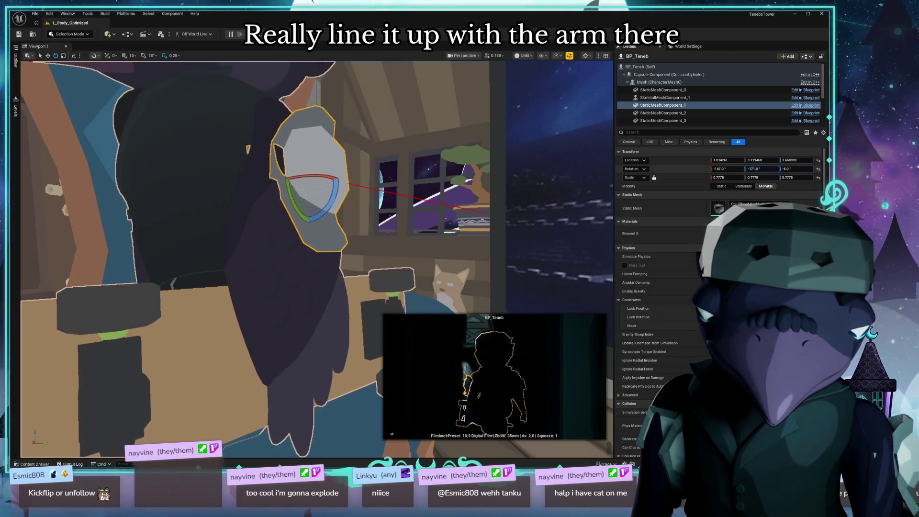
{"action": "left_click_drag", "start_coordinate": [528, 202], "coordinate": [528, 203]}
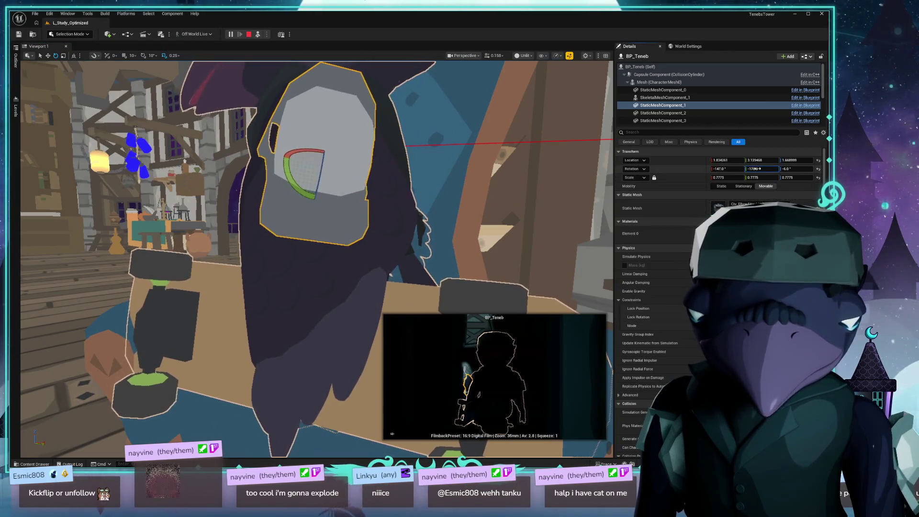
{"action": "left_click_drag", "start_coordinate": [796, 169], "coordinate": [761, 168]}
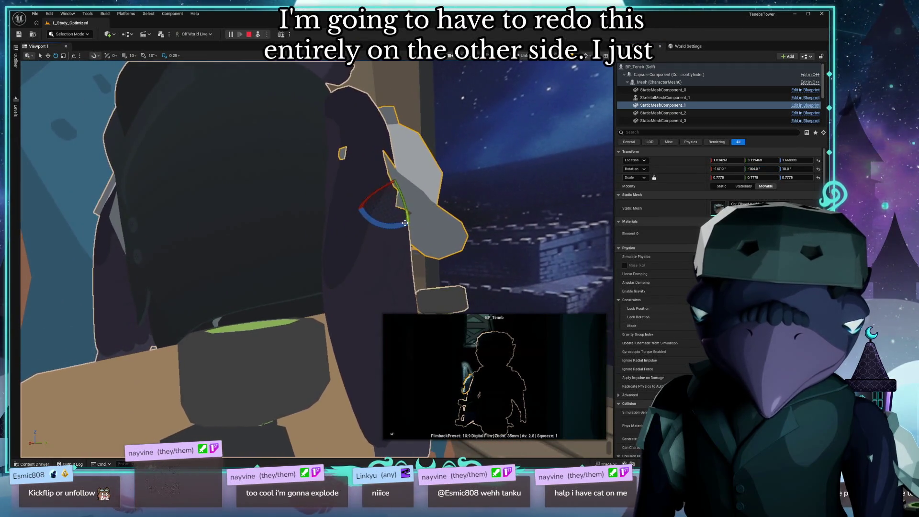
{"action": "mouse_move", "coordinate": [379, 165]}
{"action": "left_mouse_down"}
{"action": "mouse_move", "coordinate": [368, 182]}
{"action": "mouse_move", "coordinate": [301, 186]}
{"action": "left_mouse_up"}
- Try Z rotations 191, 167 and 171, Y rotation -21, then drag Z down to 157
{"action": "left_click", "coordinate": [791, 168]}
{"action": "type", "text": "191"}
{"action": "key", "text": "Return"}
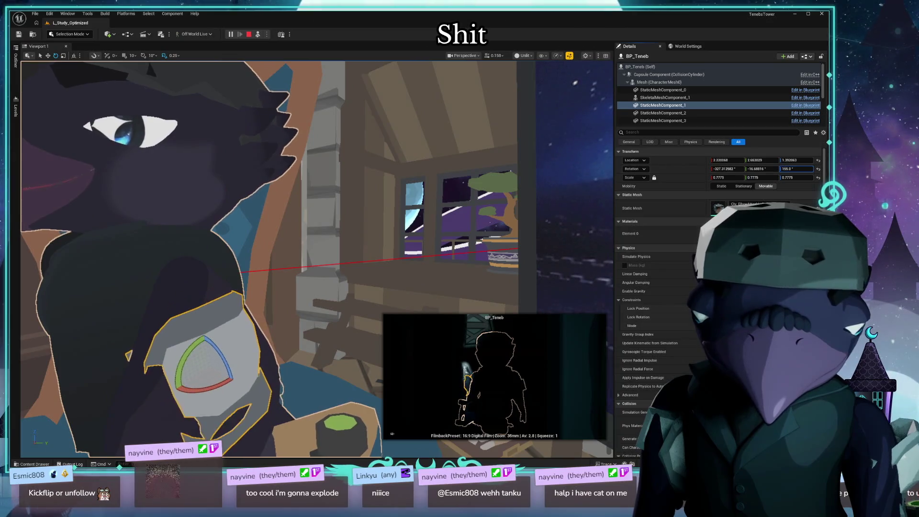
{"action": "type", "text": "167"}
{"action": "key", "text": "Return"}
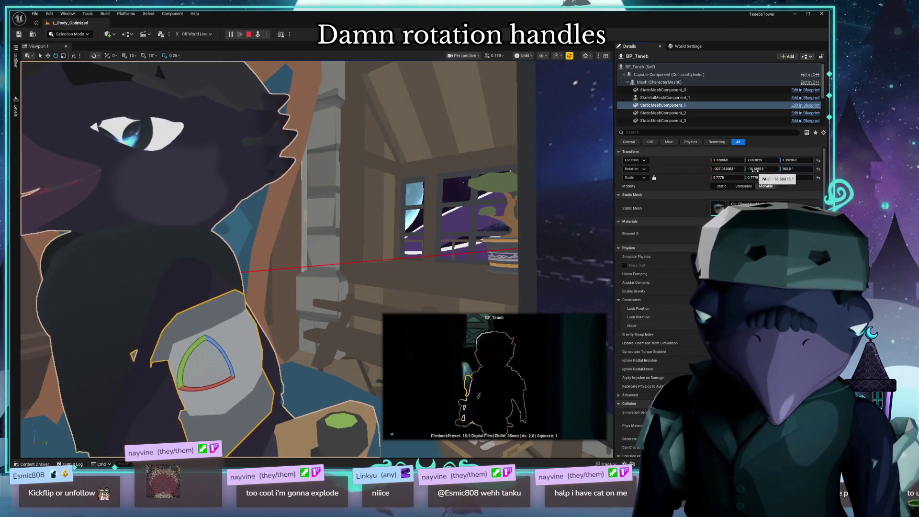
{"action": "left_click", "coordinate": [754, 169]}
{"action": "type", "text": "-21"}
{"action": "key", "text": "Return"}
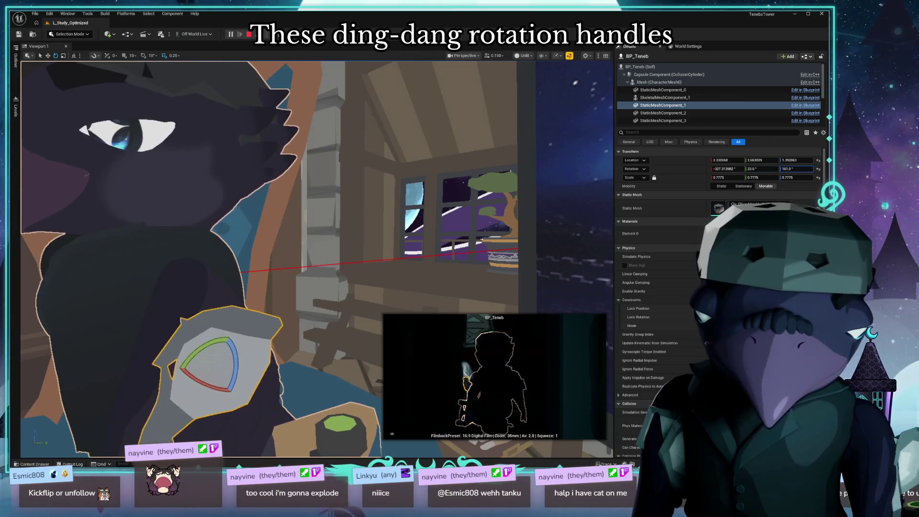
{"action": "type", "text": "171"}
{"action": "key", "text": "Return"}
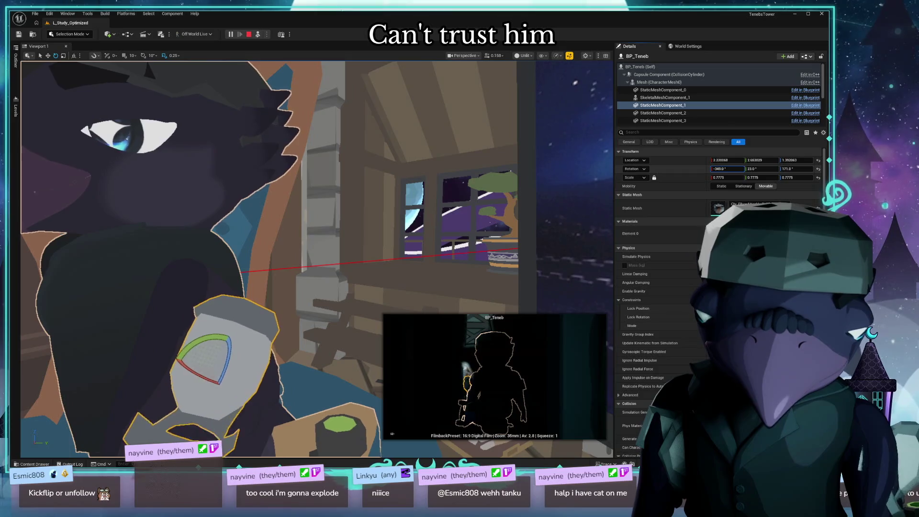
{"action": "left_click_drag", "start_coordinate": [793, 169], "coordinate": [787, 169]}
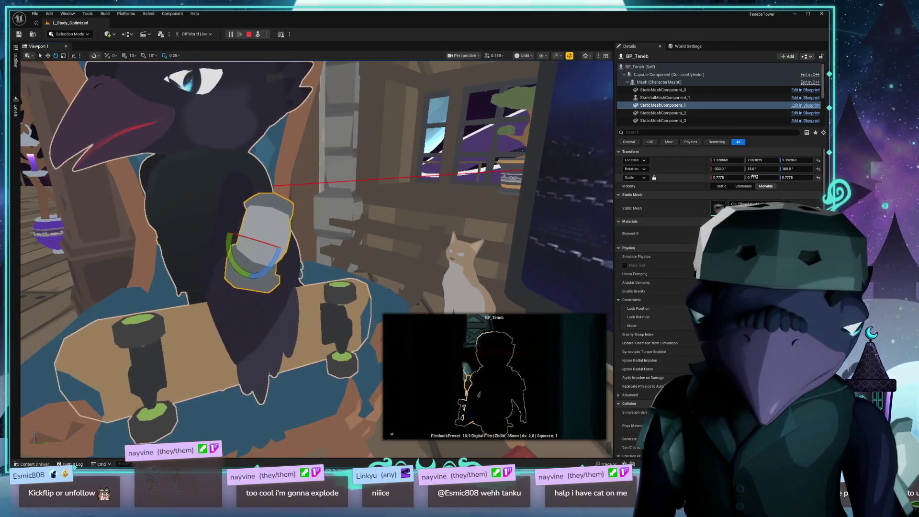
- Set the pad's Y rotation to 30, then settle it at 1
{"action": "left_click", "coordinate": [760, 168]}
{"action": "type", "text": "30"}
{"action": "key", "text": "Return"}
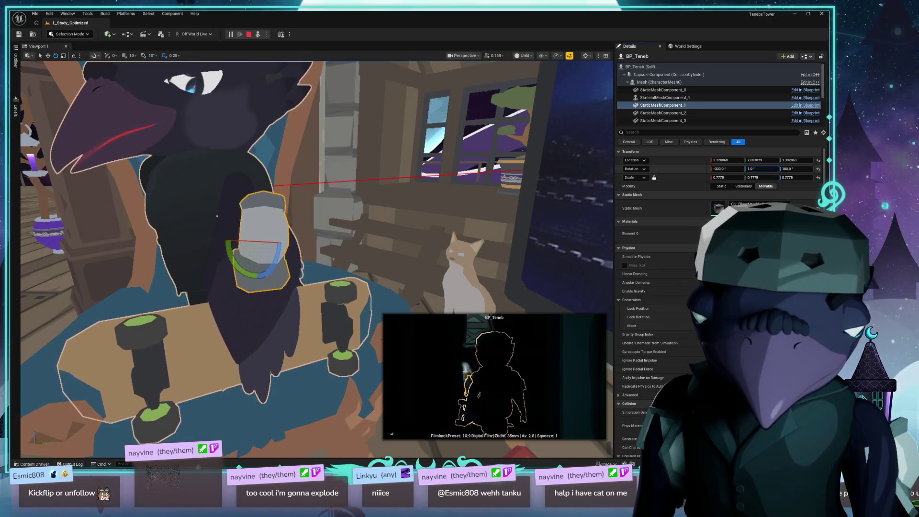
{"action": "type", "text": "1"}
{"action": "key", "text": "Return"}
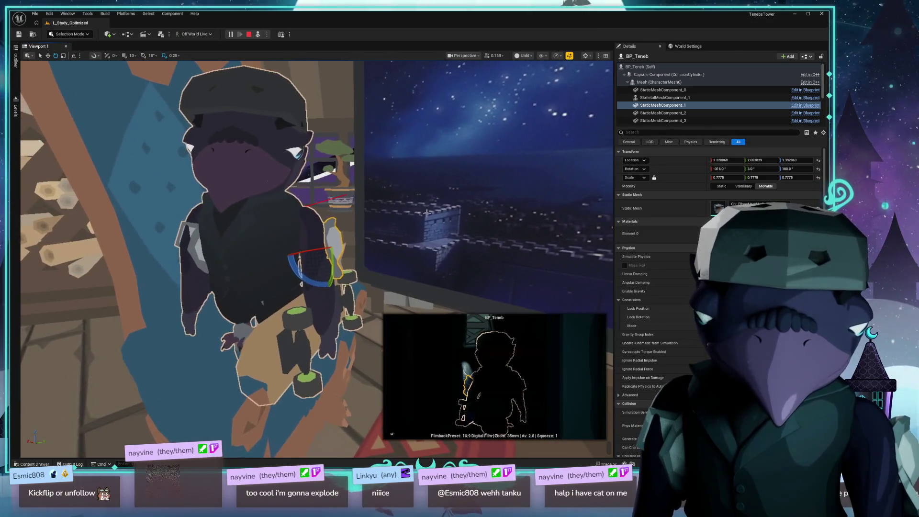
- Paste the tuned location, rotation and scale into DA_ElbowPad_L's Default Offset Transform, save and close it
{"action": "key", "text": "ctrl+space"}
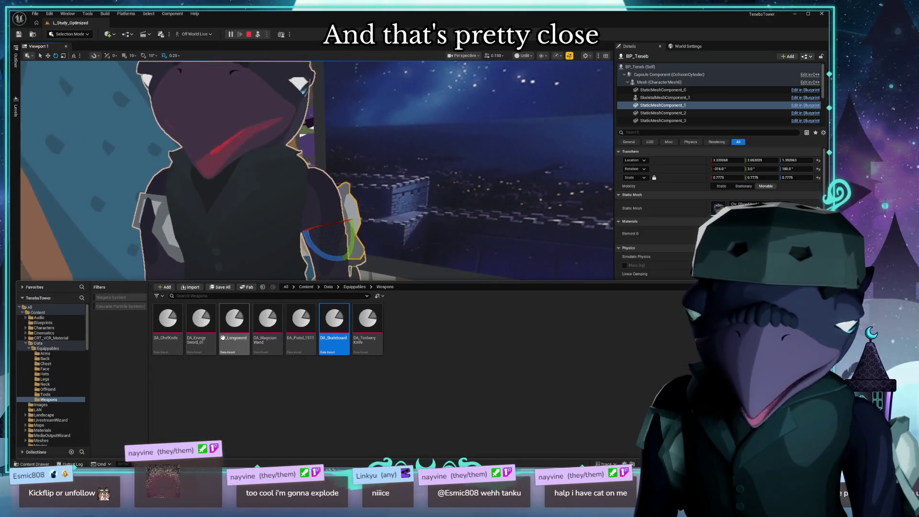
{"action": "key", "text": "BackSpace"}
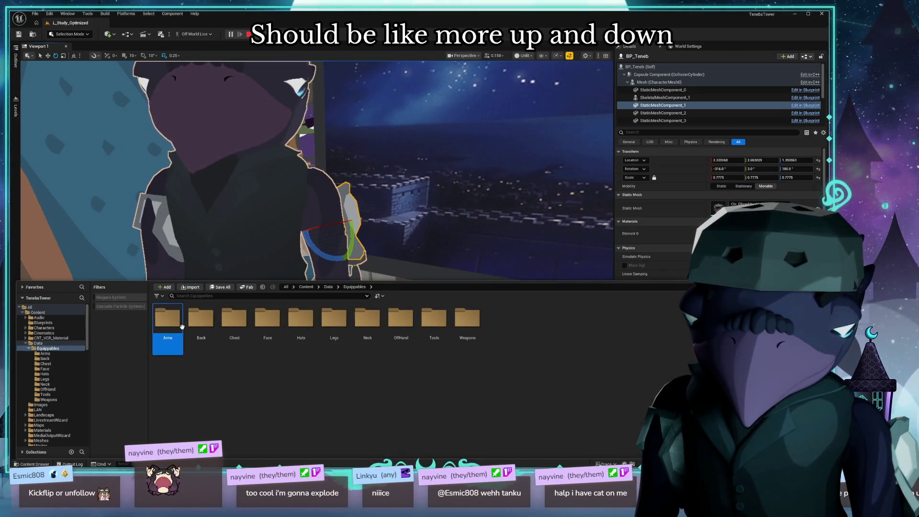
{"action": "double_click", "coordinate": [178, 321]}
{"action": "double_click", "coordinate": [180, 323]}
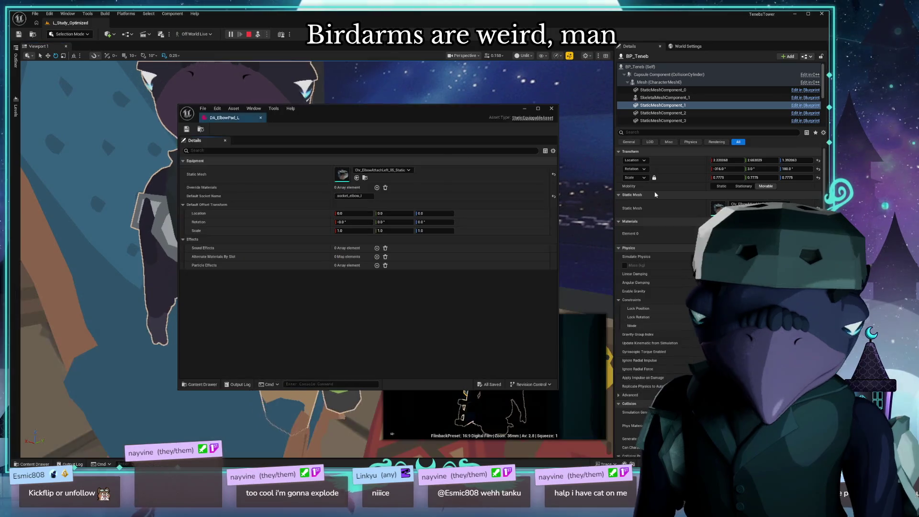
{"action": "left_click", "coordinate": [287, 213], "text": "shift"}
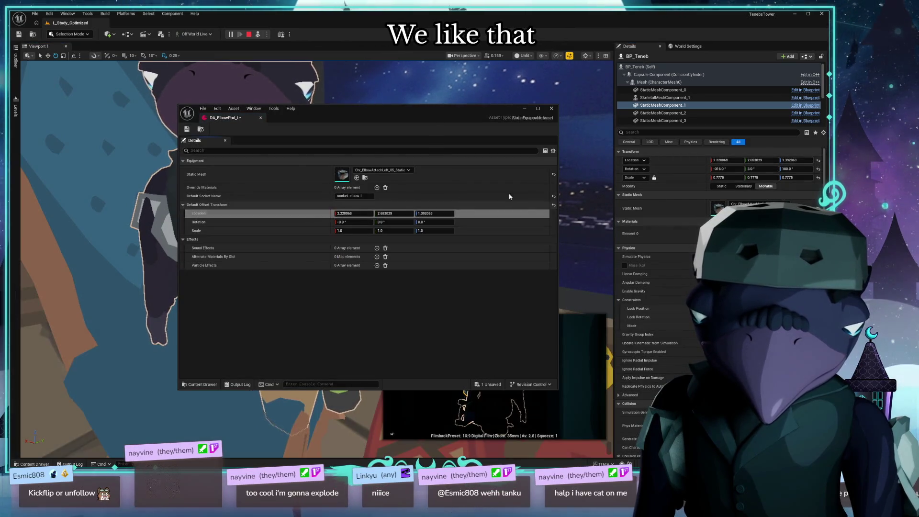
{"action": "left_click", "coordinate": [320, 222], "text": "shift"}
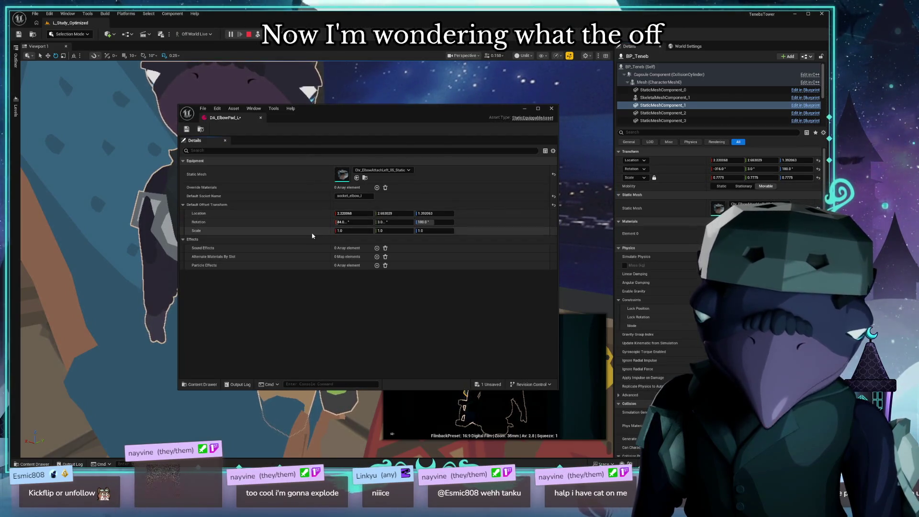
{"action": "left_click", "coordinate": [312, 232], "text": "shift"}
{"action": "key", "text": "ctrl+s"}
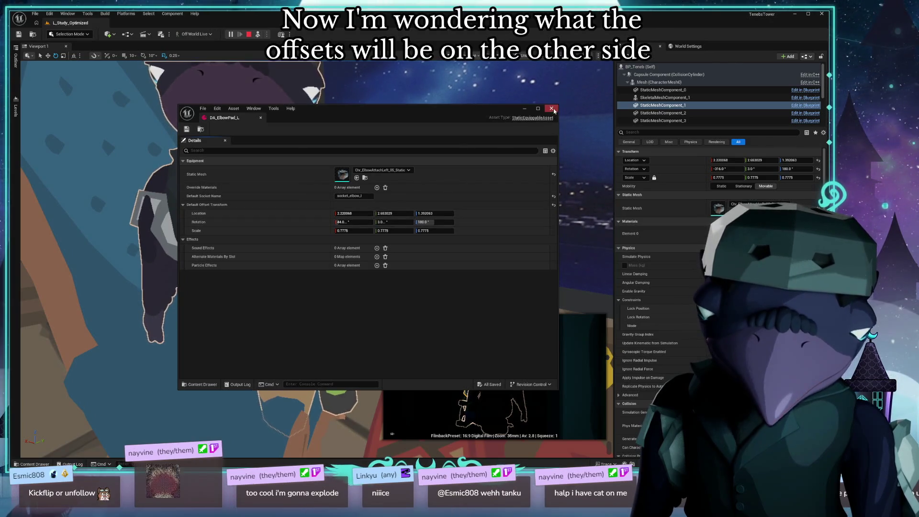
{"action": "left_click", "coordinate": [551, 108]}
- Paste the same tuned location and rotation into DA_ElbowPad_R's default offset and close it
{"action": "left_click", "coordinate": [32, 464]}
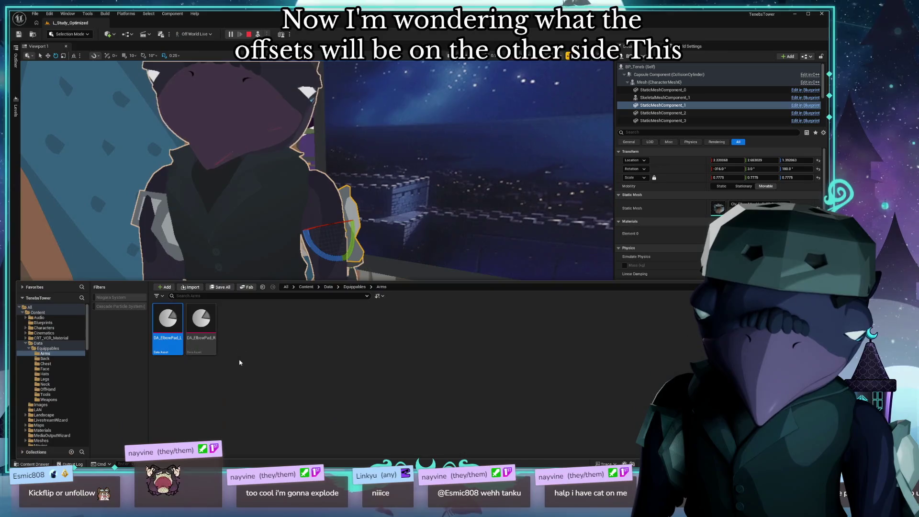
{"action": "double_click", "coordinate": [201, 318]}
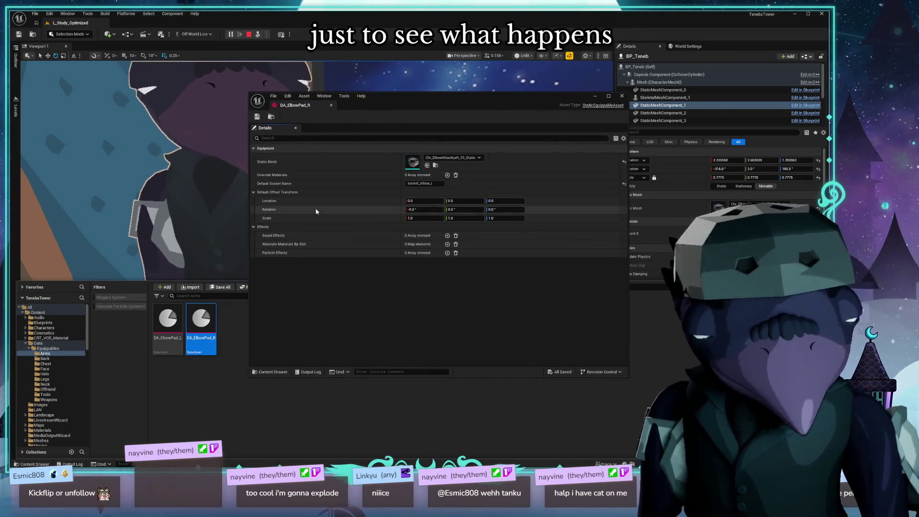
{"action": "mouse_move", "coordinate": [460, 100]}
{"action": "left_mouse_down"}
{"action": "mouse_move", "coordinate": [548, 84]}
{"action": "mouse_move", "coordinate": [504, 106]}
{"action": "mouse_move", "coordinate": [479, 88]}
{"action": "mouse_move", "coordinate": [503, 88]}
{"action": "left_mouse_up"}
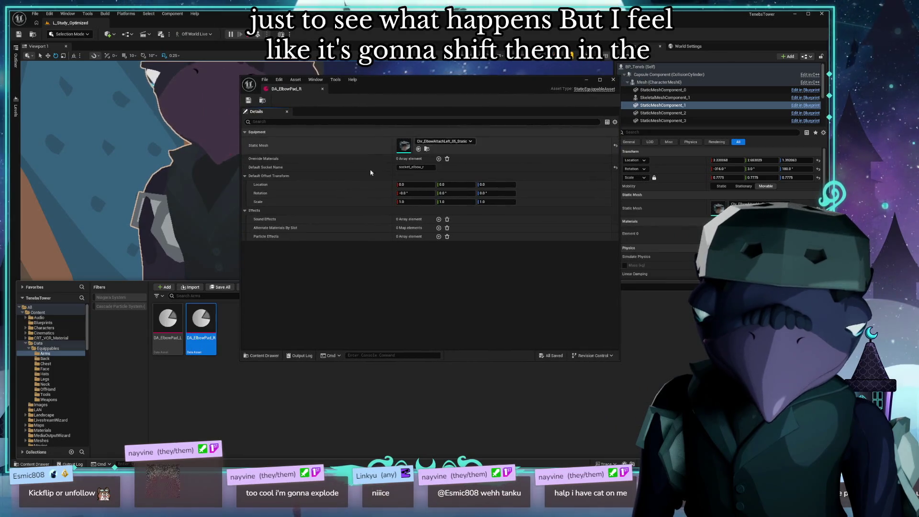
{"action": "right_click", "coordinate": [621, 164], "text": "shift"}
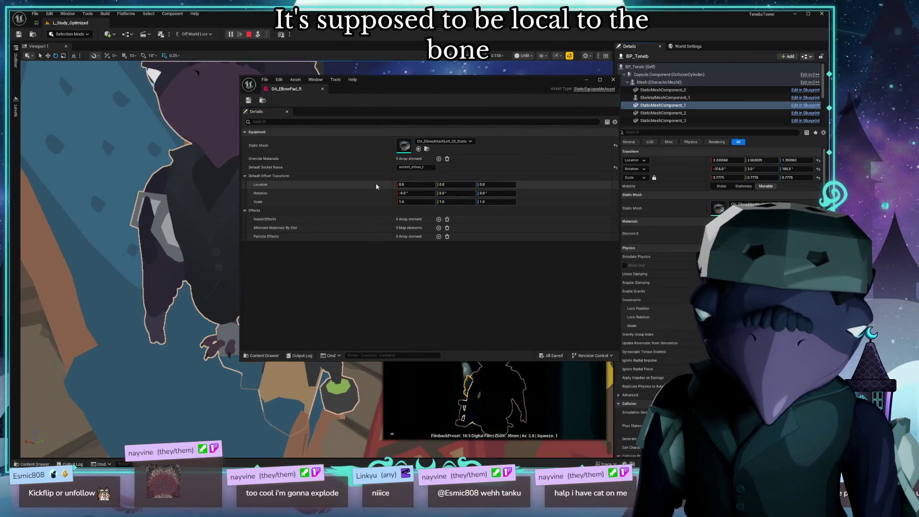
{"action": "left_click", "coordinate": [615, 179], "text": "shift"}
{"action": "right_click", "coordinate": [622, 168], "text": "shift"}
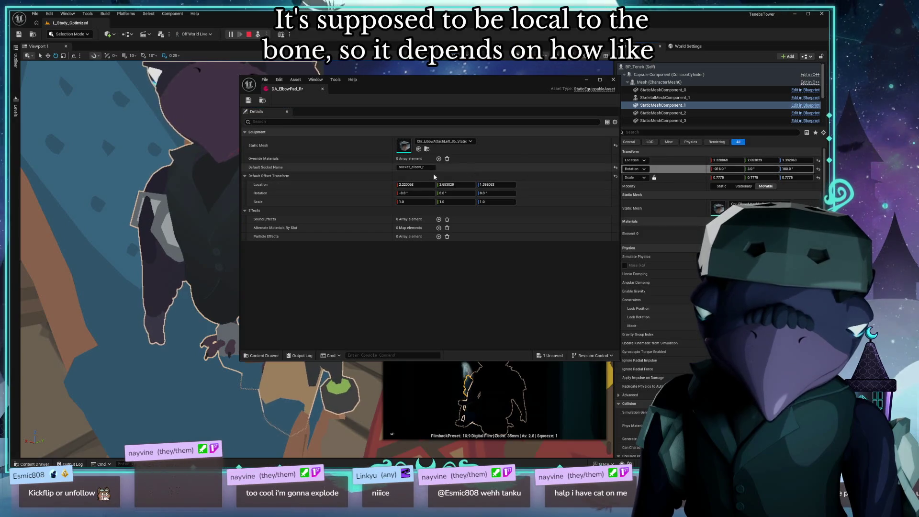
{"action": "left_click", "coordinate": [391, 191], "text": "shift"}
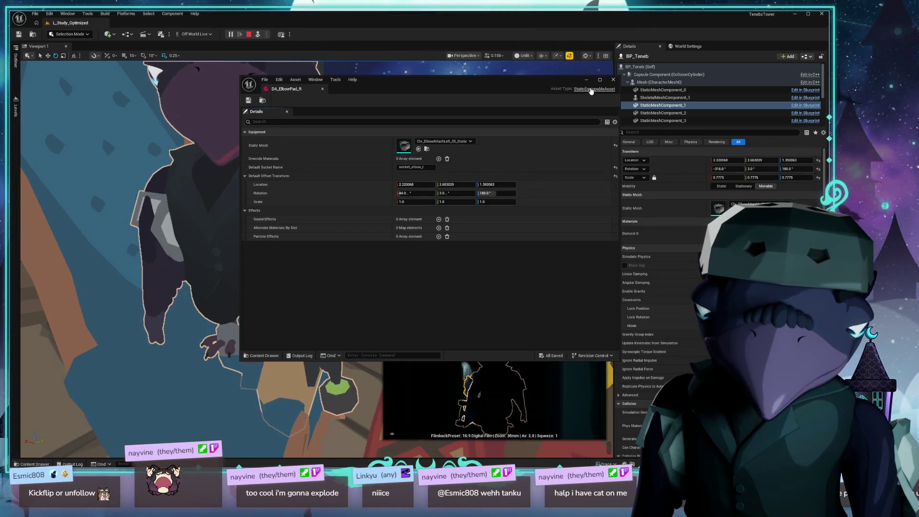
{"action": "left_click", "coordinate": [613, 79]}
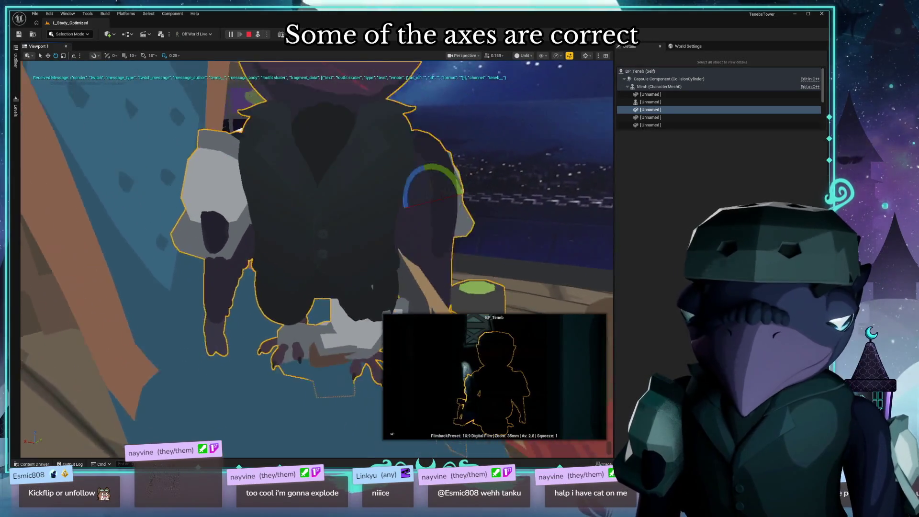
- Select the other arm's pad, set X rotation to -29, lower Y rotation to -4, shift Location X to 4
{"action": "left_click", "coordinate": [221, 254]}
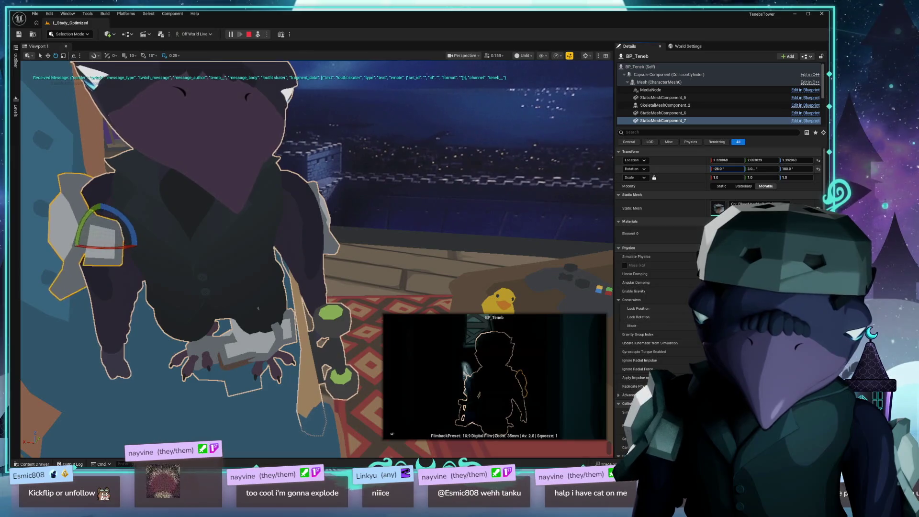
{"action": "type", "text": "-29"}
{"action": "key", "text": "Return"}
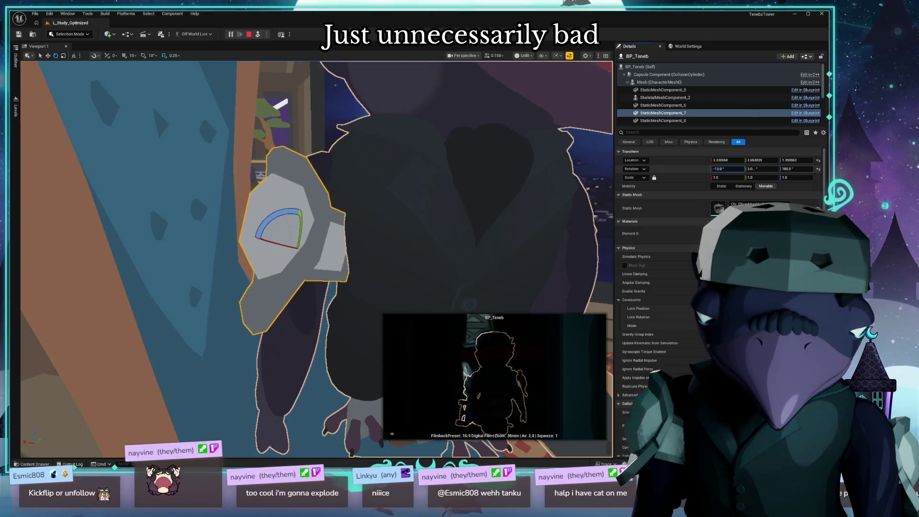
{"action": "left_click_drag", "start_coordinate": [756, 170], "coordinate": [754, 170]}
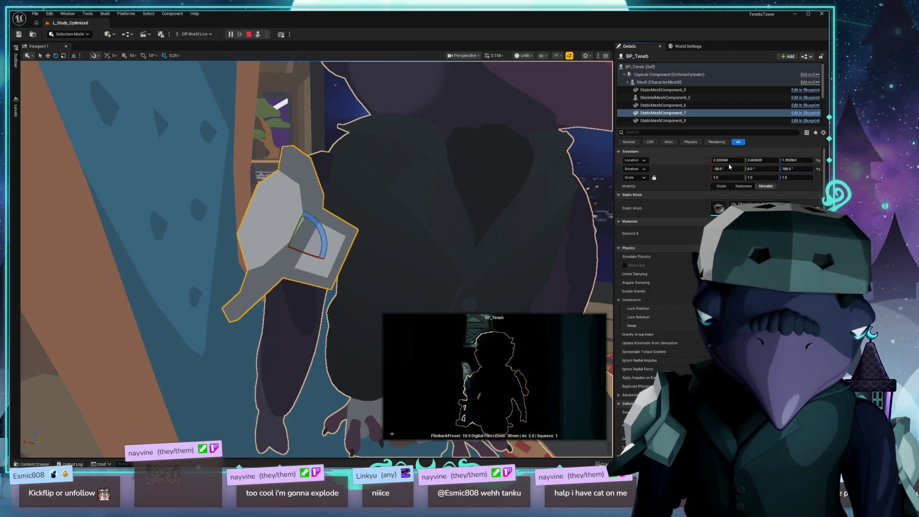
{"action": "left_click_drag", "start_coordinate": [727, 160], "coordinate": [791, 160]}
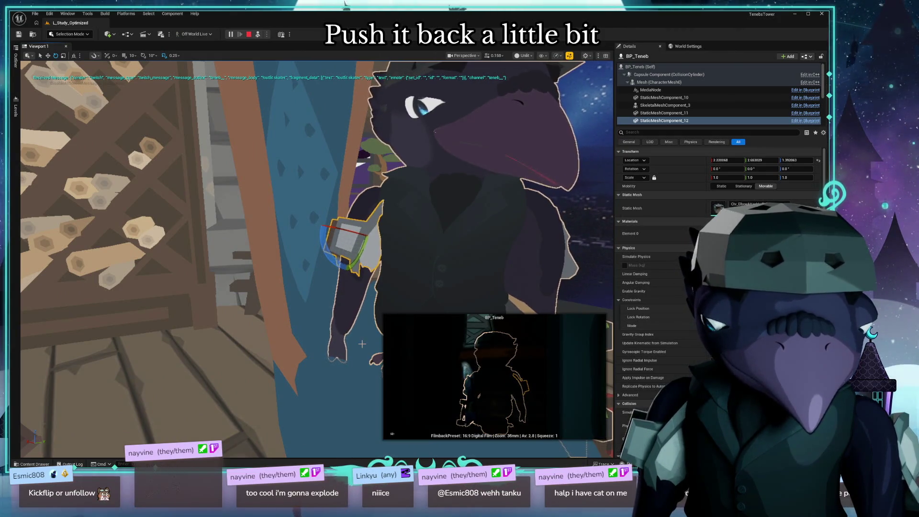
- Copy the arm pad's rotation 44, 3, 180 and scale 0.7775 into DA_ElbowPad_R's offset, then close it
{"action": "left_click", "coordinate": [34, 465]}
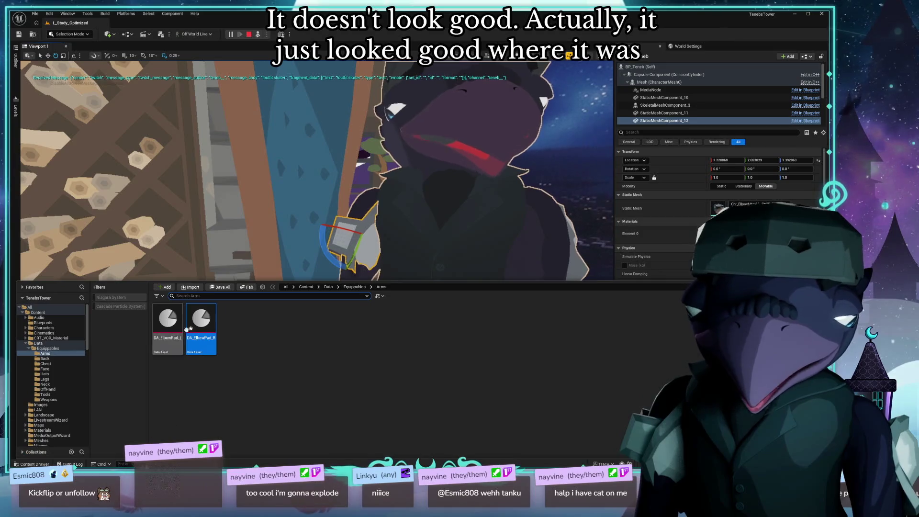
{"action": "double_click", "coordinate": [211, 322]}
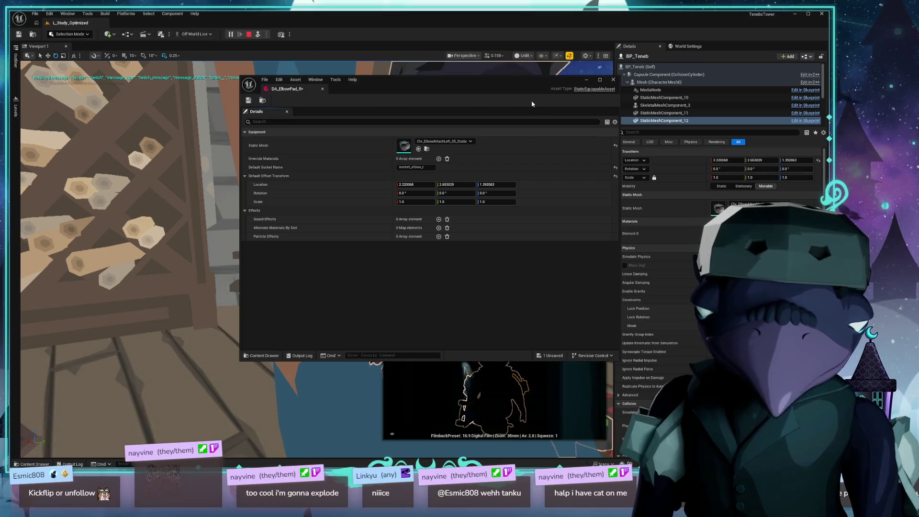
{"action": "left_click_drag", "start_coordinate": [454, 84], "coordinate": [246, 76]}
{"action": "left_click", "coordinate": [560, 260]}
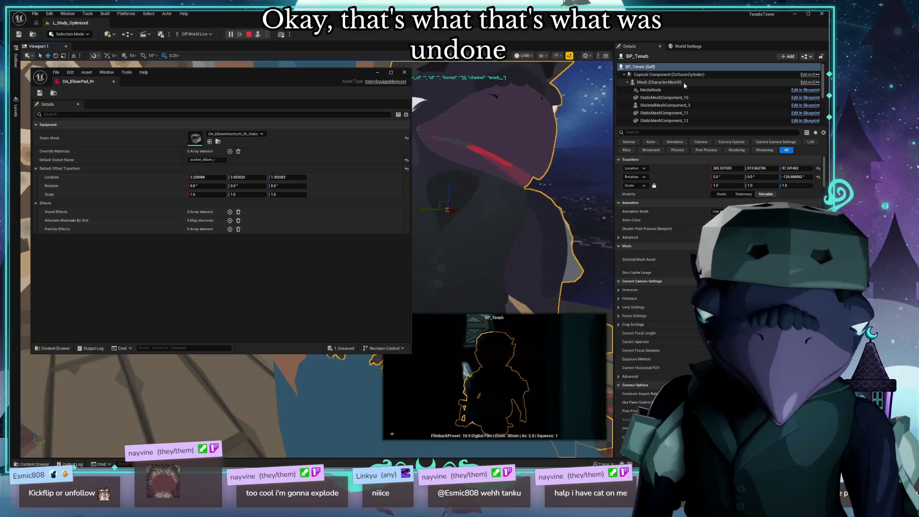
{"action": "left_click", "coordinate": [664, 97]}
{"action": "mouse_move", "coordinate": [563, 199]}
{"action": "left_mouse_down"}
{"action": "mouse_move", "coordinate": [531, 213]}
{"action": "mouse_move", "coordinate": [538, 249]}
{"action": "mouse_move", "coordinate": [508, 235]}
{"action": "mouse_move", "coordinate": [464, 192]}
{"action": "left_mouse_up"}
{"action": "left_click", "coordinate": [540, 268]}
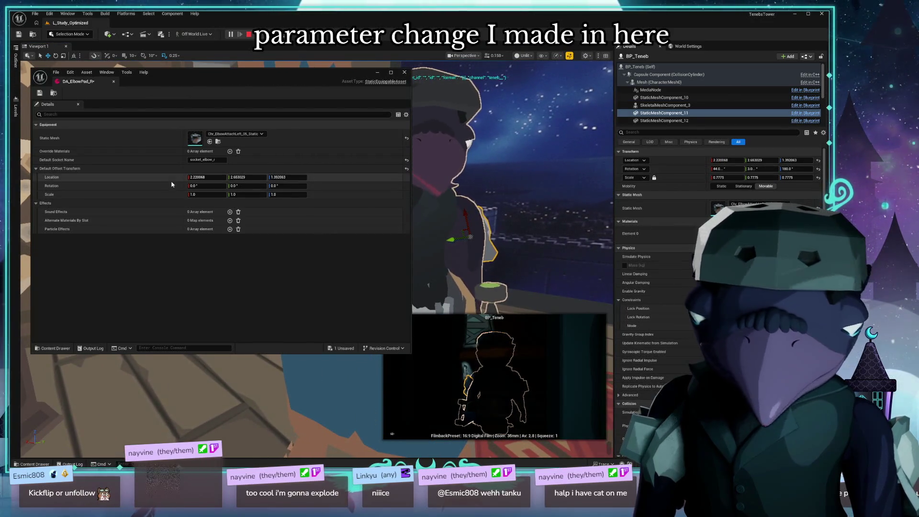
{"action": "left_click", "coordinate": [52, 186], "text": "shift"}
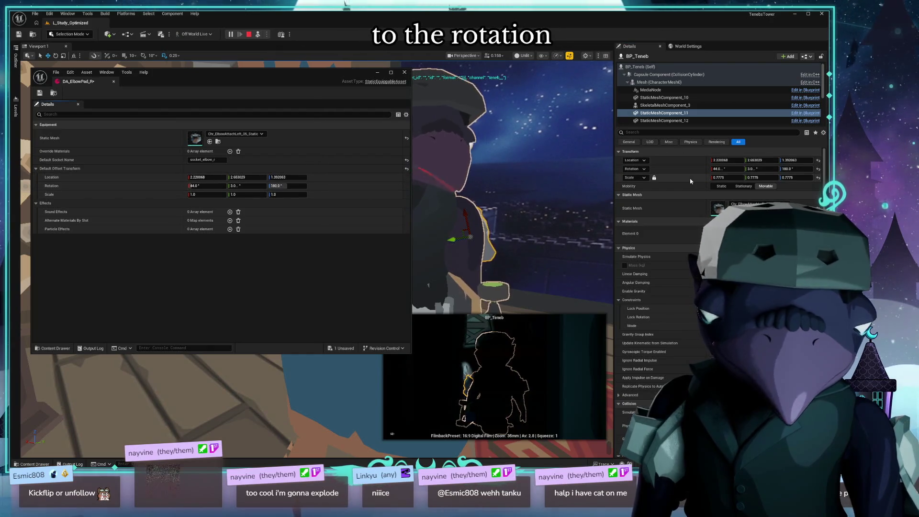
{"action": "left_click", "coordinate": [143, 198], "text": "shift"}
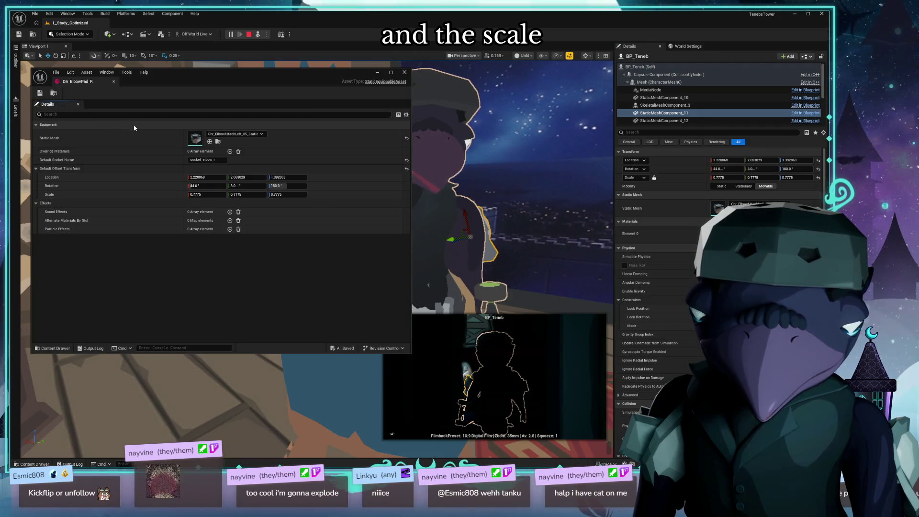
{"action": "left_click", "coordinate": [408, 73]}
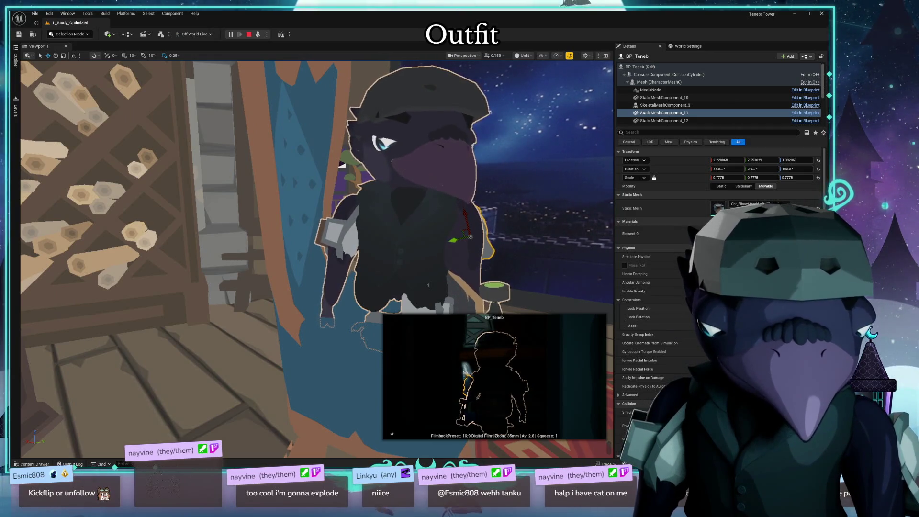
- Select the elbow pad and tilt it to rotation -36, 2, 180, checking the fit
{"action": "scroll", "coordinate": [402, 248], "scroll_direction": "up", "scroll_amount": 5}
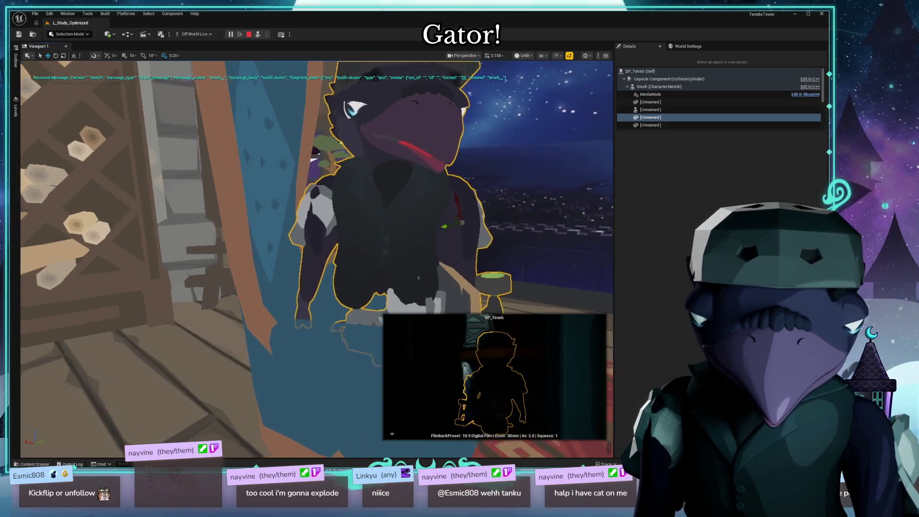
{"action": "left_click", "coordinate": [251, 236]}
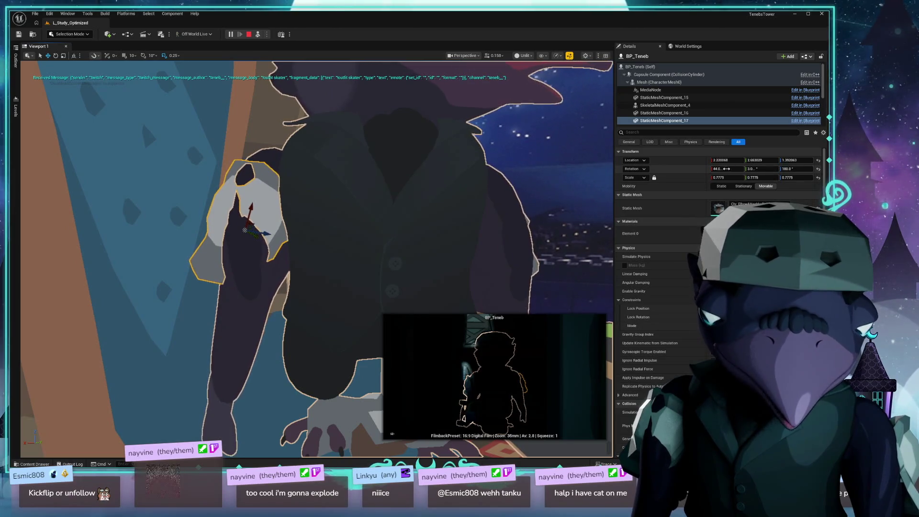
{"action": "scroll", "coordinate": [717, 105], "scroll_direction": "down", "scroll_amount": 1}
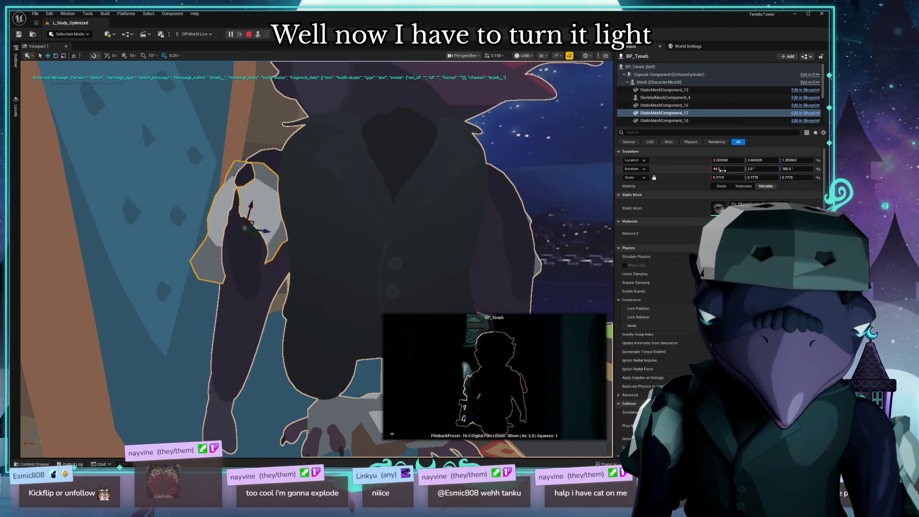
{"action": "left_click_drag", "start_coordinate": [726, 168], "coordinate": [677, 168]}
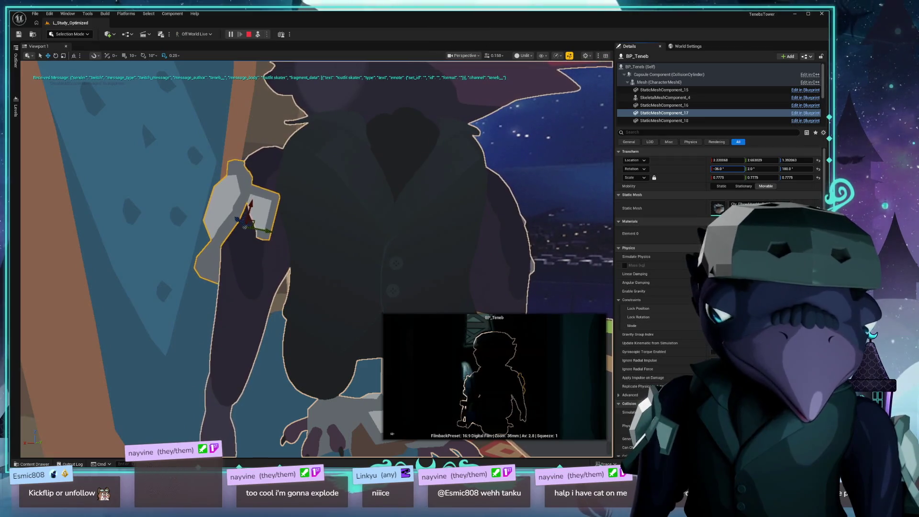
{"action": "left_click_drag", "start_coordinate": [306, 258], "coordinate": [242, 258]}
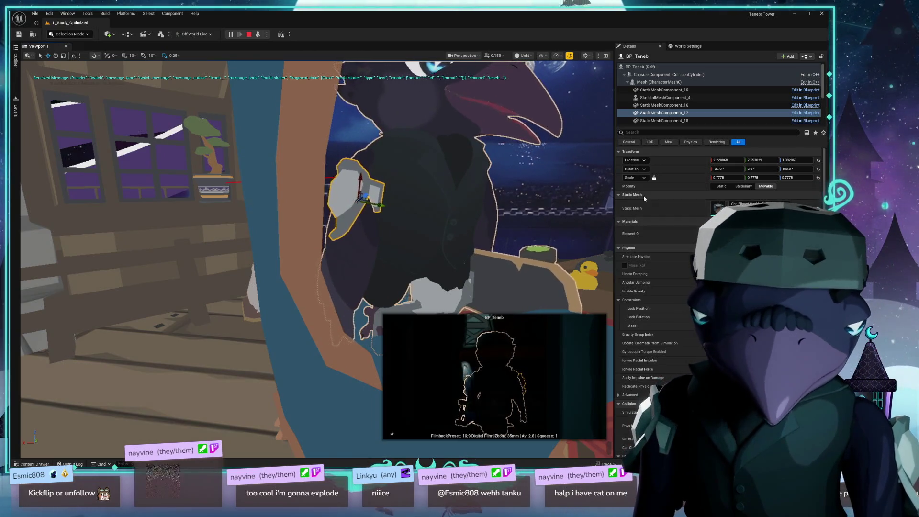
- Paste the -36, 2, 180 rotation into DA_ElbowPad_R, save and close it, then select the leg pad
{"action": "key", "text": "ctrl+space"}
{"action": "double_click", "coordinate": [197, 319]}
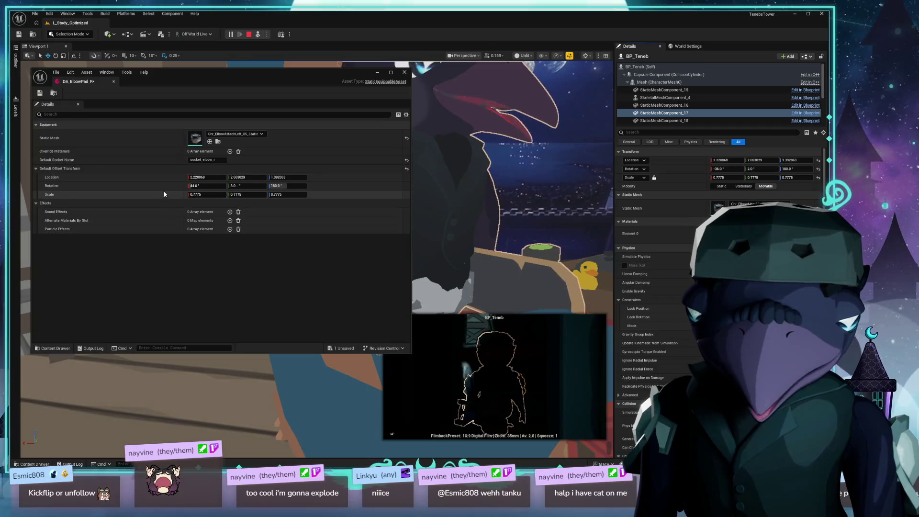
{"action": "left_click", "coordinate": [72, 186], "text": "shift"}
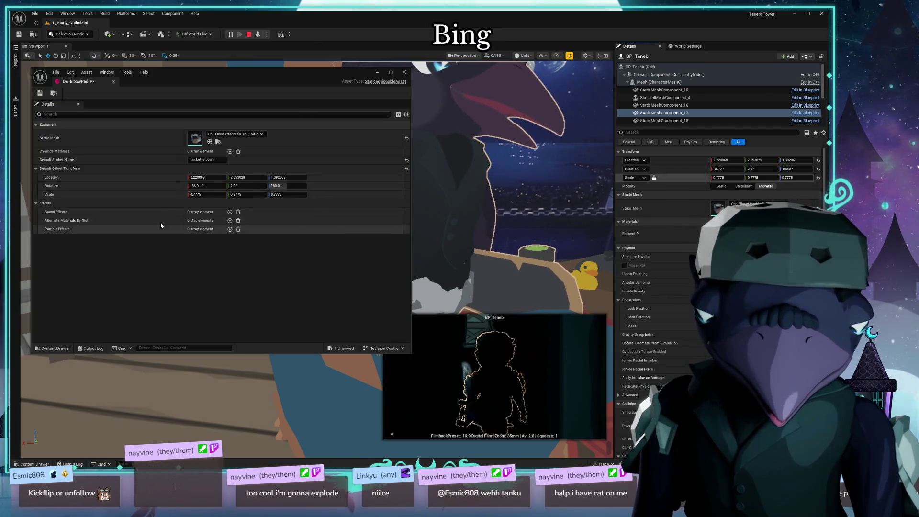
{"action": "left_click", "coordinate": [405, 72]}
{"action": "key", "text": "f"}
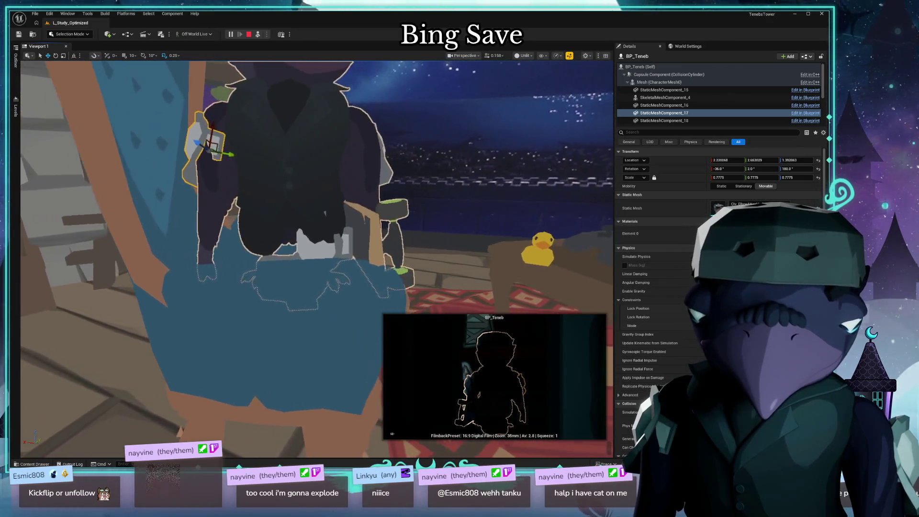
{"action": "scroll", "coordinate": [366, 174], "scroll_direction": "up", "scroll_amount": 5}
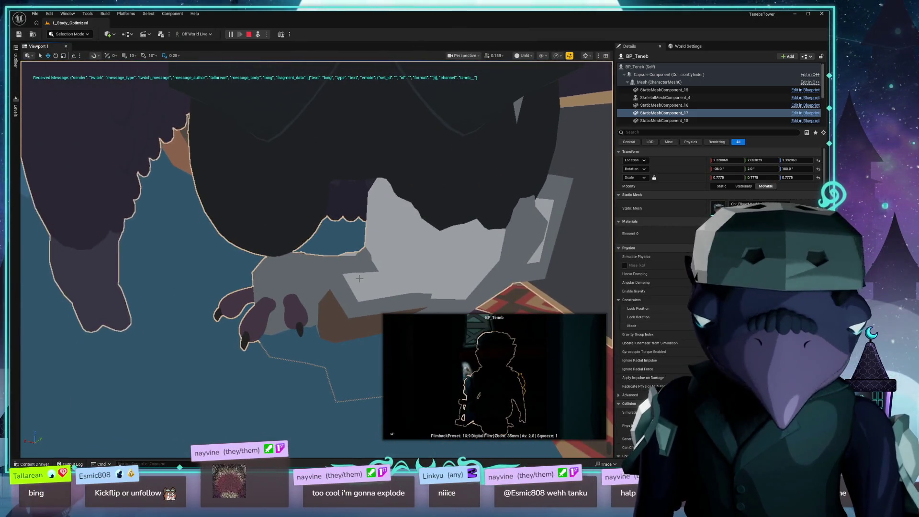
{"action": "left_click", "coordinate": [469, 252]}
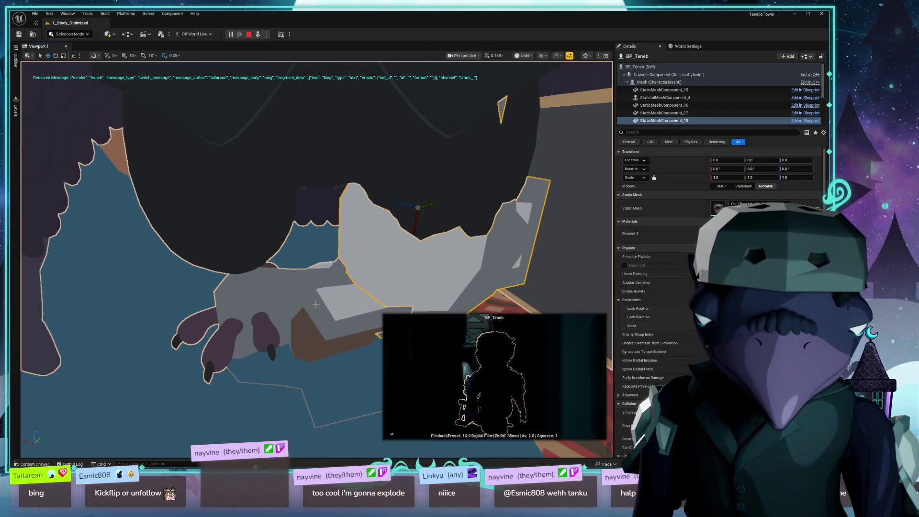
{"action": "key", "text": "ctrl+space"}
{"action": "left_click", "coordinate": [344, 288]}
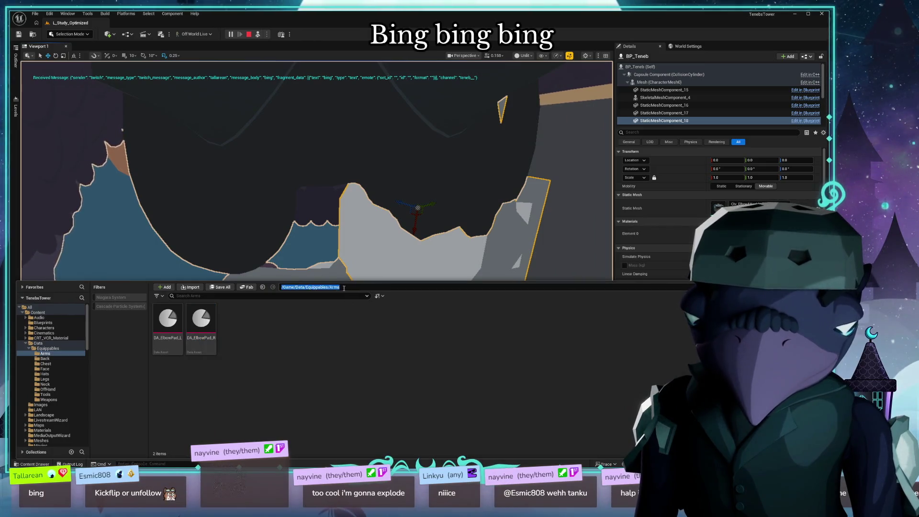
{"action": "left_click", "coordinate": [360, 287]}
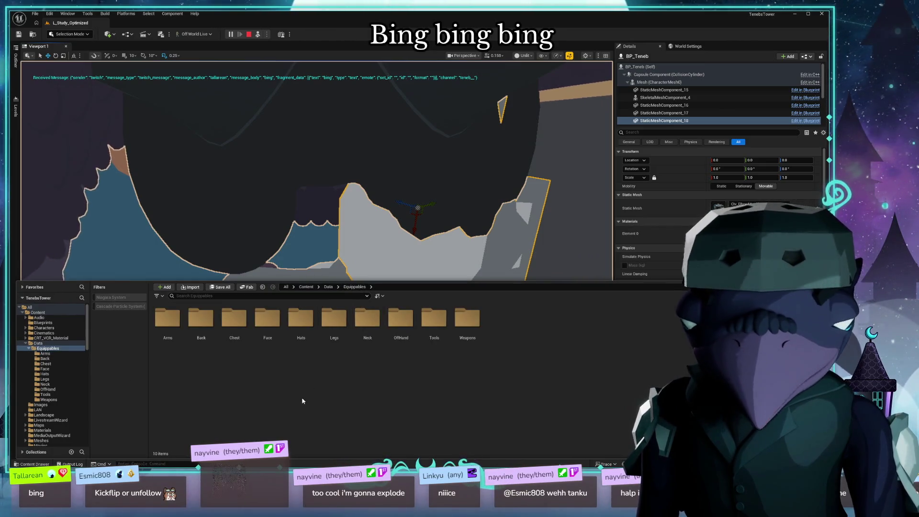
{"action": "left_click", "coordinate": [329, 339]}
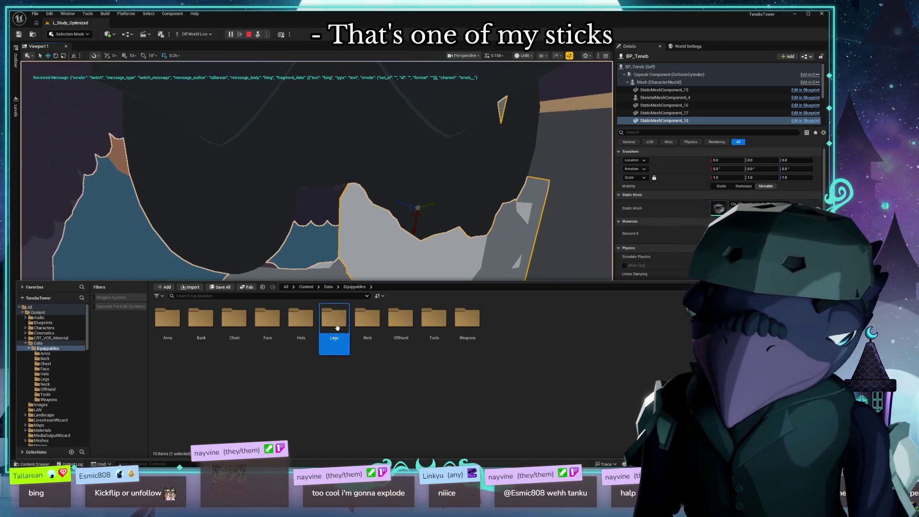
{"action": "double_click", "coordinate": [336, 328]}
{"action": "left_click", "coordinate": [179, 322]}
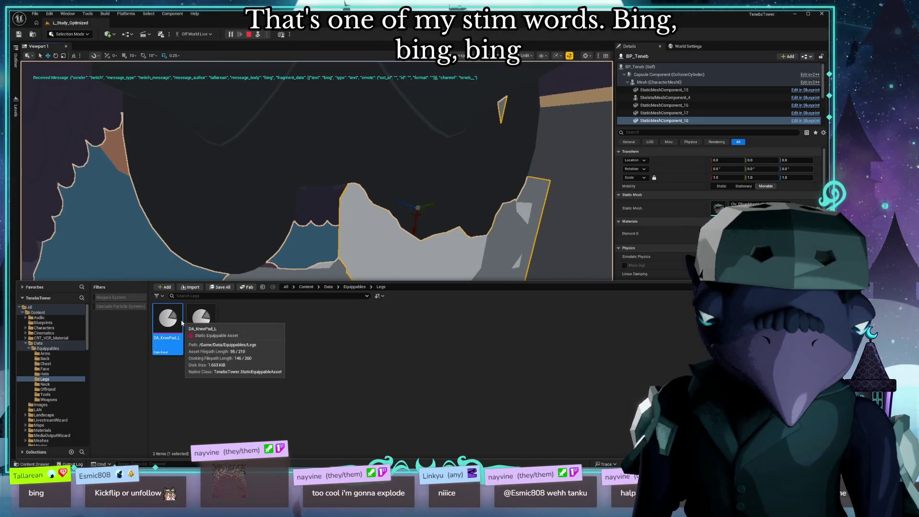
{"action": "double_click", "coordinate": [181, 323]}
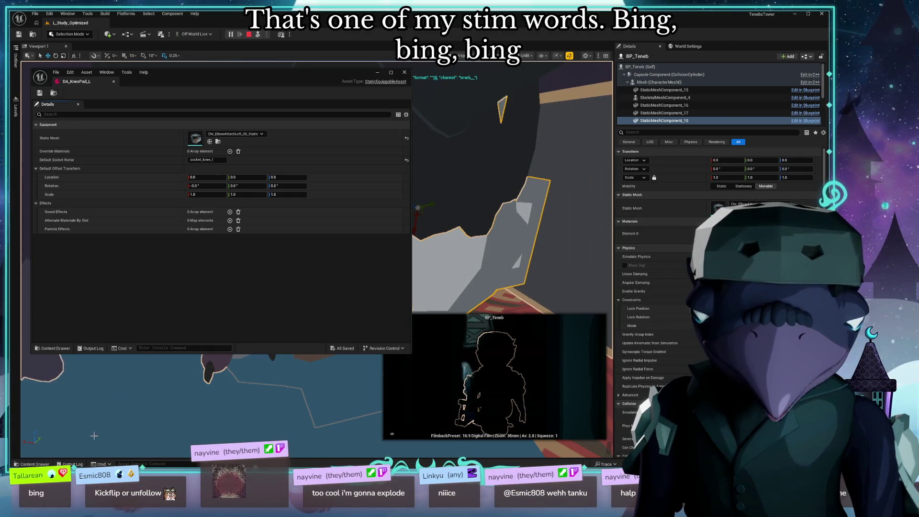
{"action": "key", "text": "ctrl+space"}
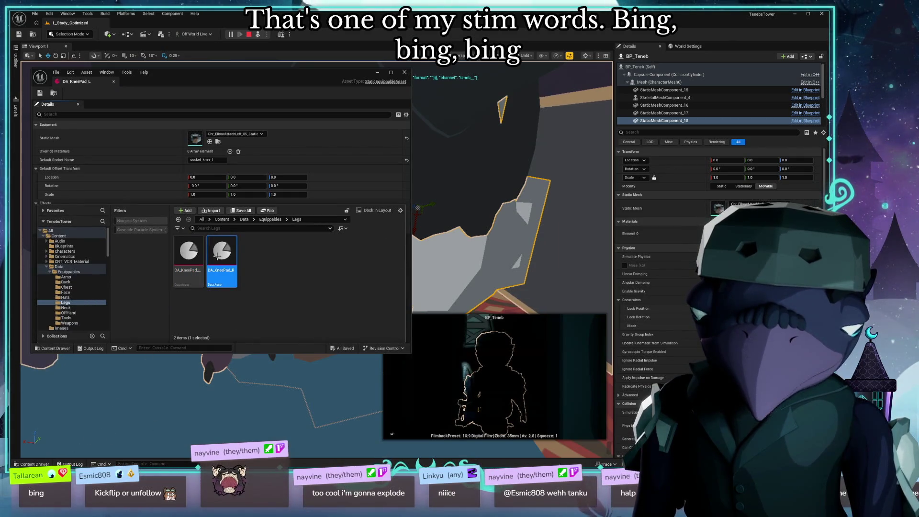
{"action": "double_click", "coordinate": [218, 255]}
{"action": "left_click", "coordinate": [217, 159]}
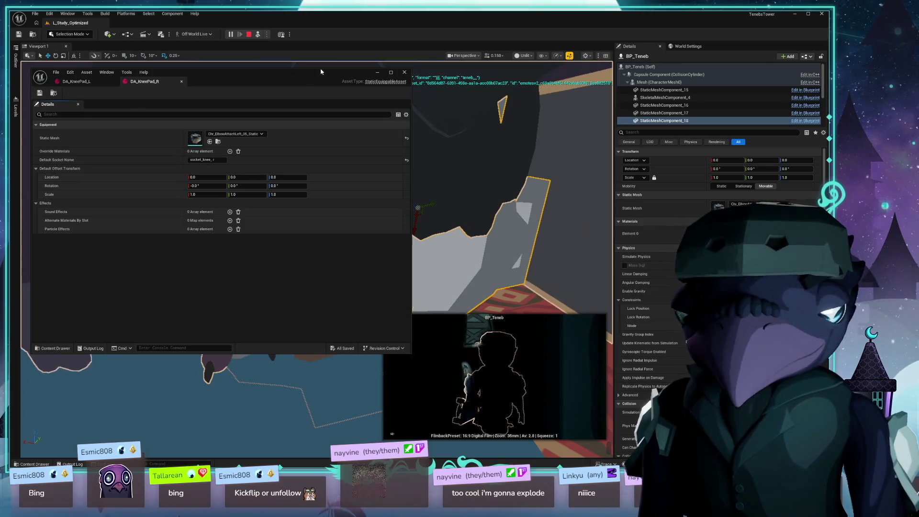
{"action": "left_click", "coordinate": [404, 72]}
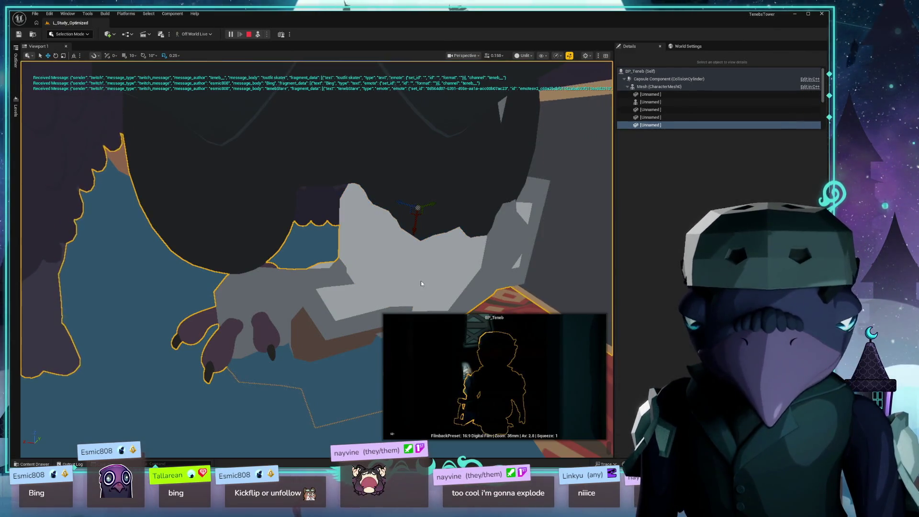
{"action": "key", "text": "ctrl+space"}
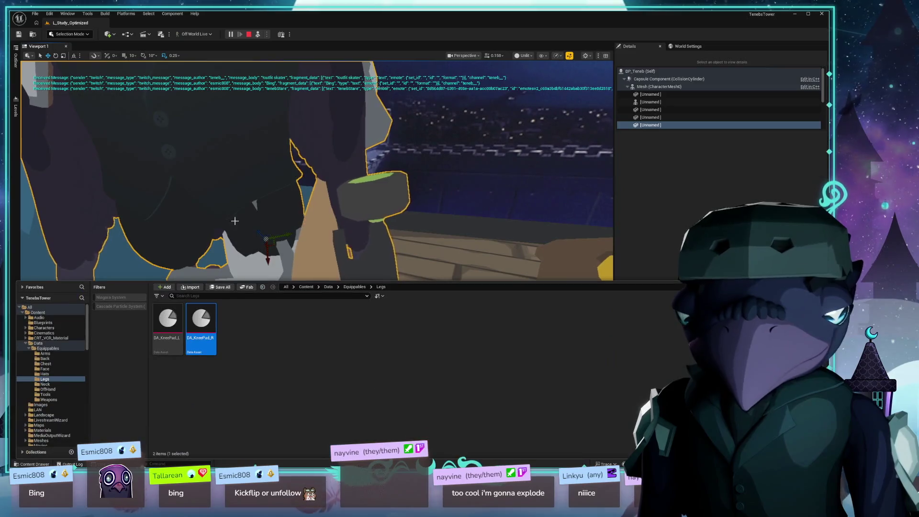
{"action": "double_click", "coordinate": [206, 330]}
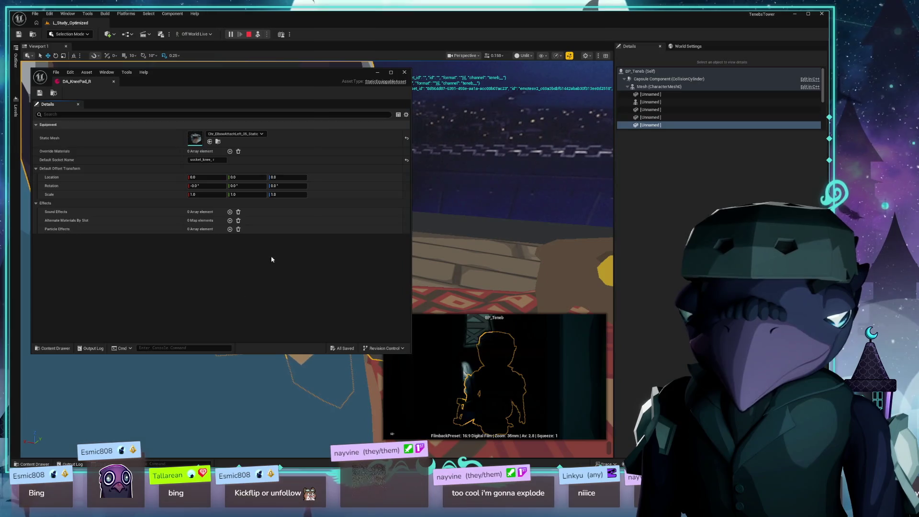
{"action": "left_click", "coordinate": [405, 73]}
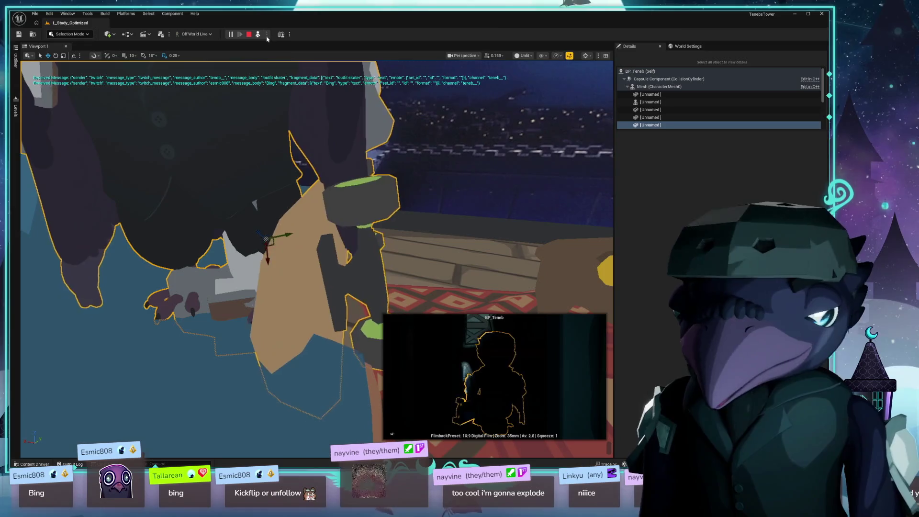
- Restart Play, eject with F8, and move the crow in front of the big screen
{"action": "left_click", "coordinate": [248, 34]}
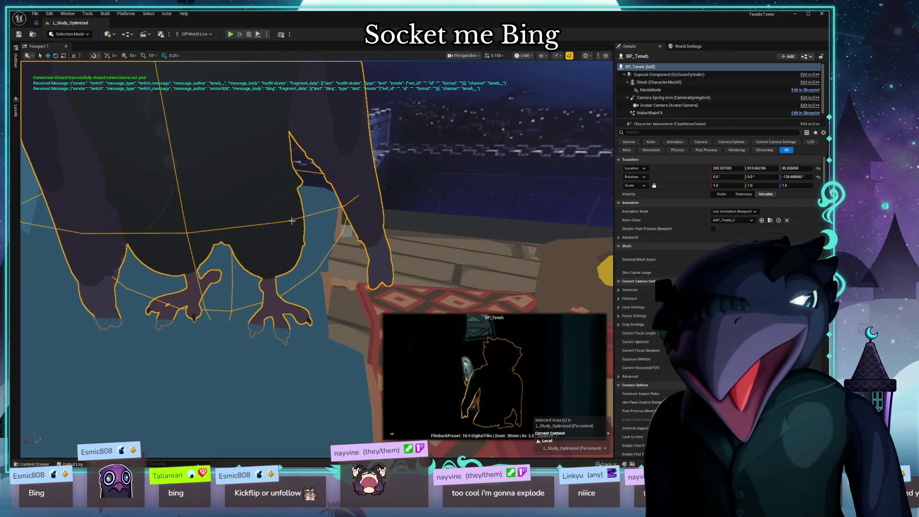
{"action": "left_click", "coordinate": [230, 34]}
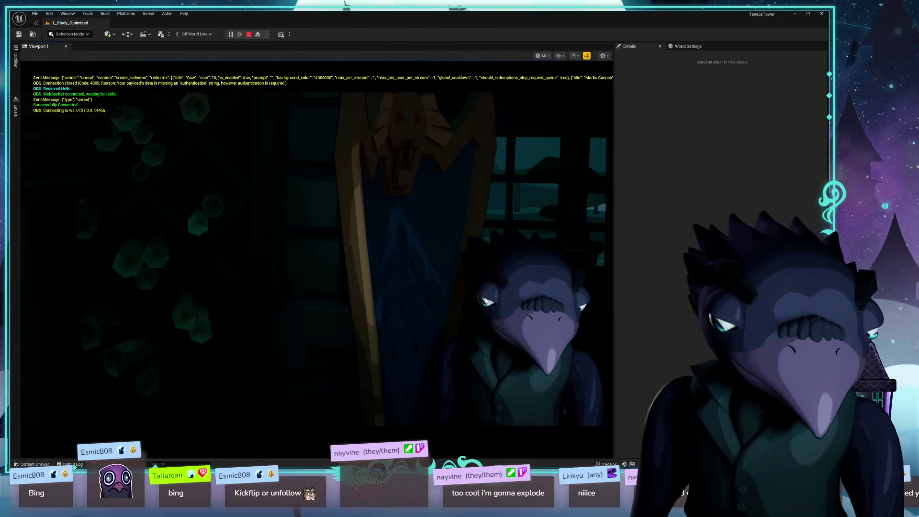
{"action": "key", "text": "F8"}
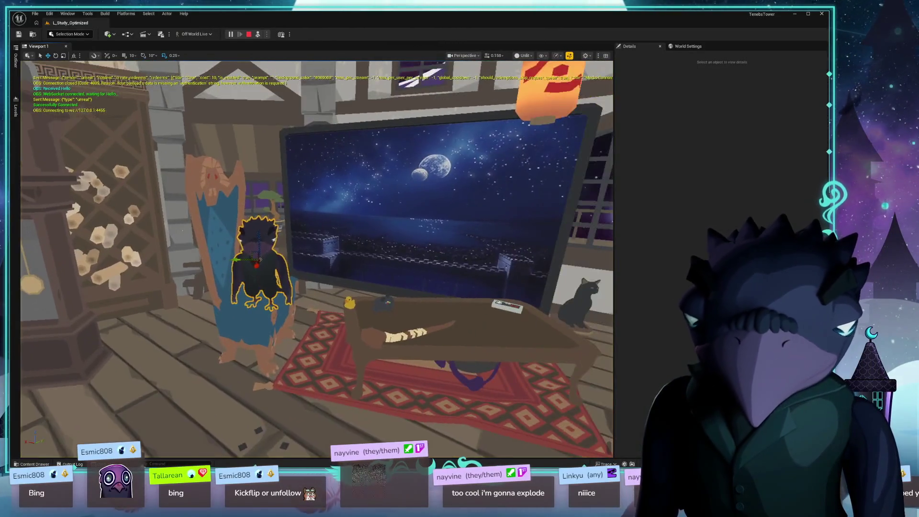
{"action": "key", "text": "f"}
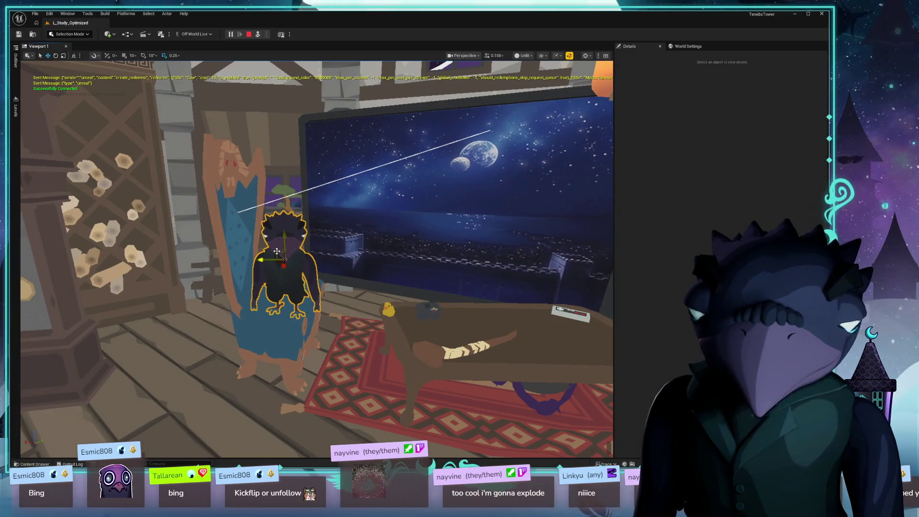
{"action": "mouse_move", "coordinate": [277, 251]}
{"action": "left_mouse_down"}
{"action": "mouse_move", "coordinate": [421, 201]}
{"action": "mouse_move", "coordinate": [502, 195]}
{"action": "left_mouse_up"}
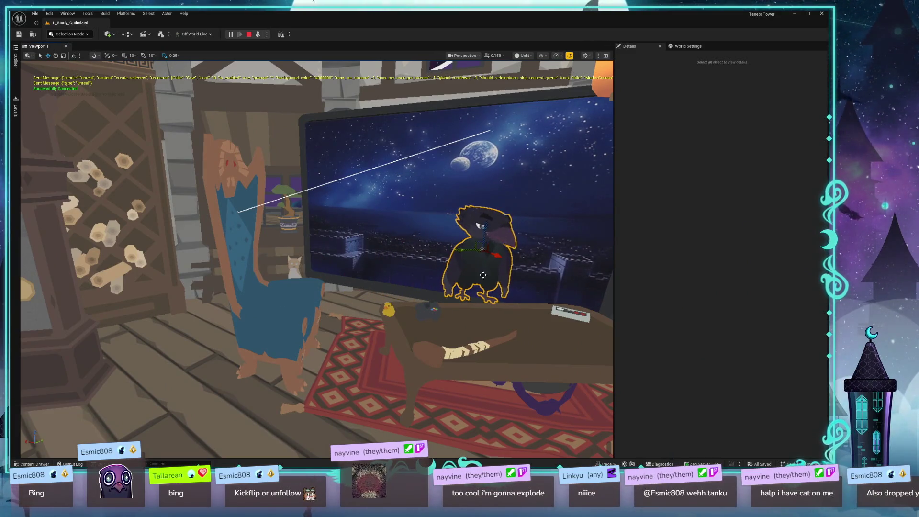
{"action": "mouse_move", "coordinate": [483, 275]}
{"action": "left_mouse_down"}
{"action": "mouse_move", "coordinate": [339, 249]}
{"action": "mouse_move", "coordinate": [385, 312]}
{"action": "mouse_move", "coordinate": [373, 322]}
{"action": "mouse_move", "coordinate": [344, 306]}
{"action": "mouse_move", "coordinate": [390, 334]}
{"action": "left_mouse_up"}
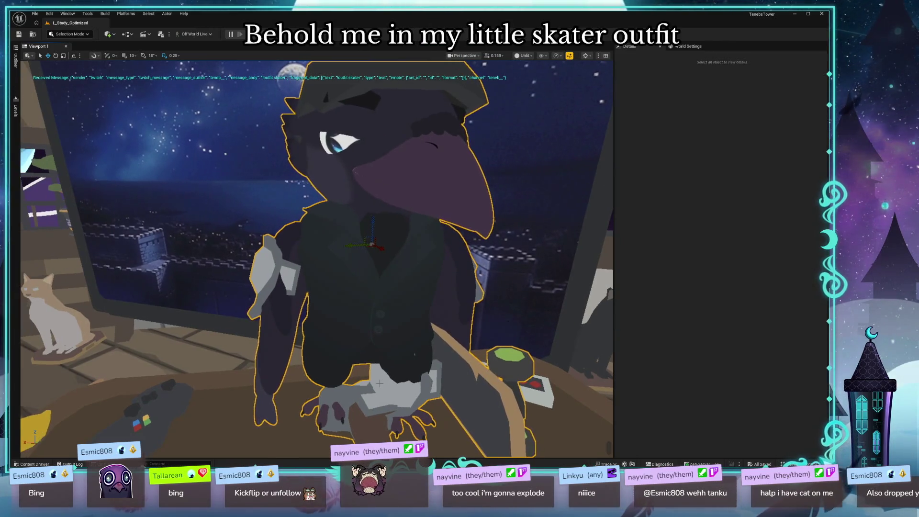
- Select BP_Teneb and inspect its helmet, skateboard and elbow pad mesh components
{"action": "left_click", "coordinate": [416, 390]}
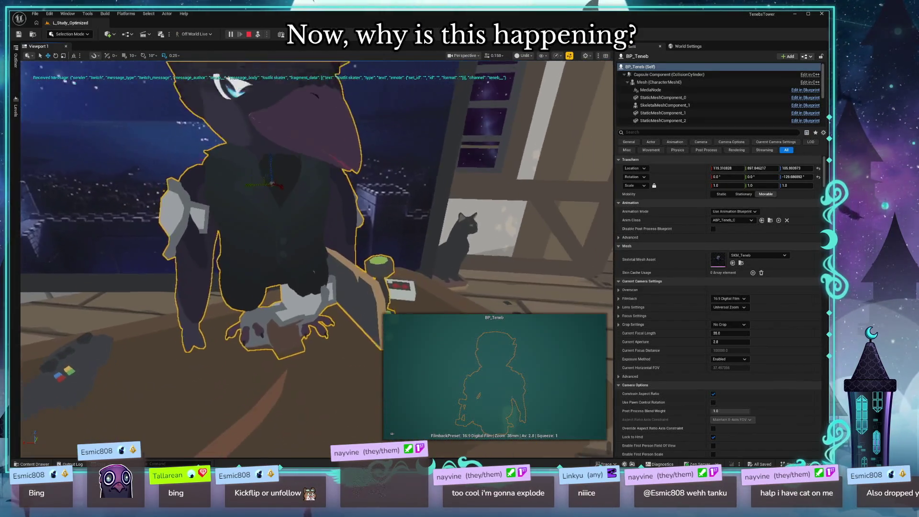
{"action": "left_click", "coordinate": [680, 114]}
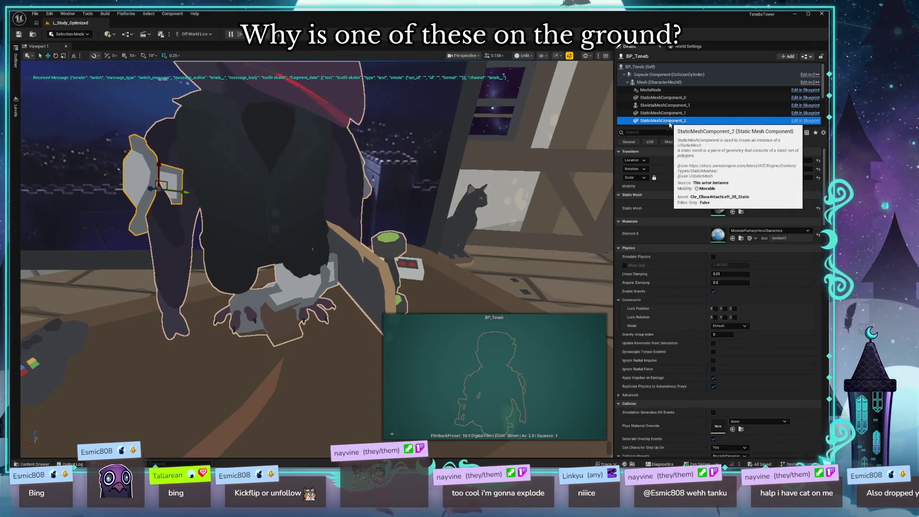
{"action": "left_click", "coordinate": [676, 106]}
{"action": "left_click", "coordinate": [672, 98]}
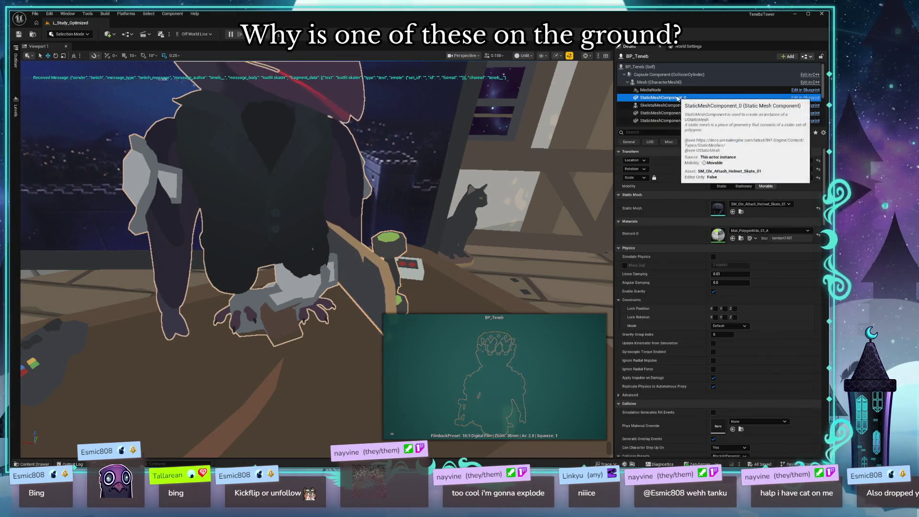
{"action": "left_click", "coordinate": [675, 121]}
{"action": "left_click", "coordinate": [679, 105]}
{"action": "key", "text": "f"}
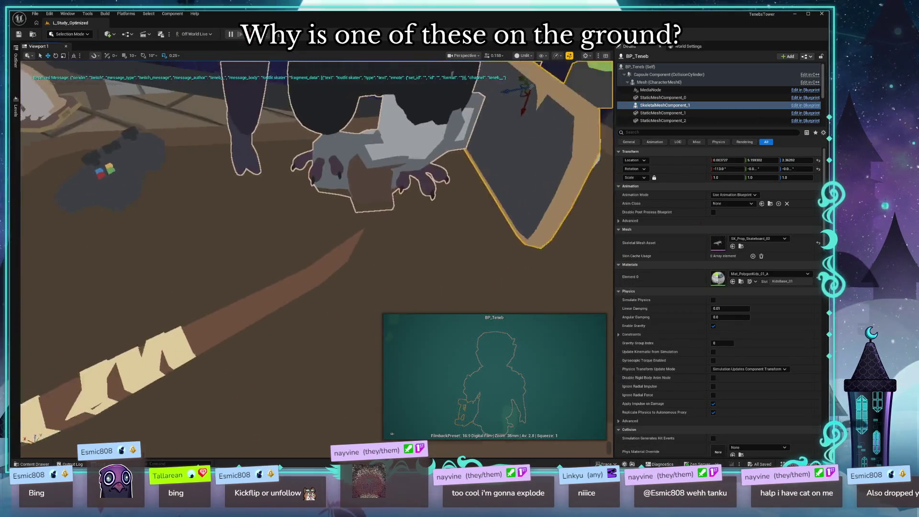
{"action": "scroll", "coordinate": [677, 115], "scroll_direction": "down", "scroll_amount": 2}
{"action": "left_click", "coordinate": [685, 105]}
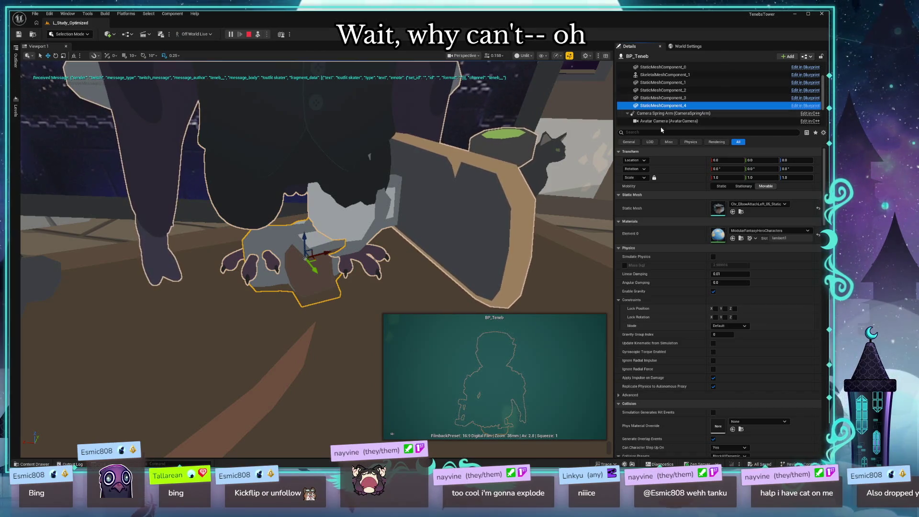
- Look over DA_KneePad_R, close it, and select the crow's Mesh (CharacterMesh0)
{"action": "key", "text": "ctrl+space"}
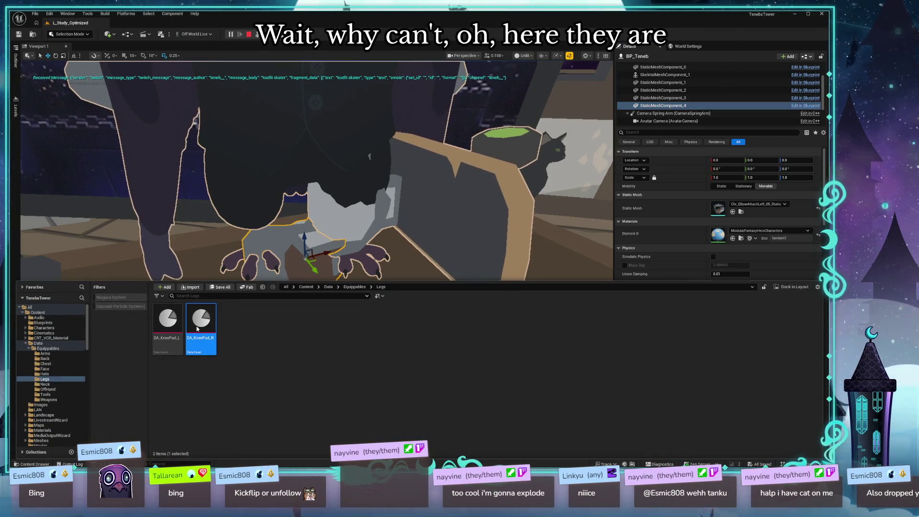
{"action": "double_click", "coordinate": [197, 328]}
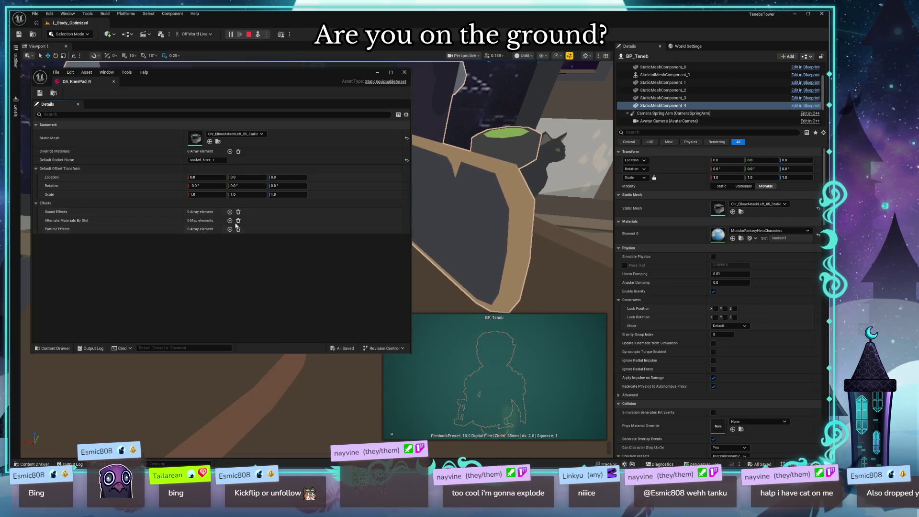
{"action": "left_click", "coordinate": [404, 74]}
{"action": "left_click", "coordinate": [335, 220]}
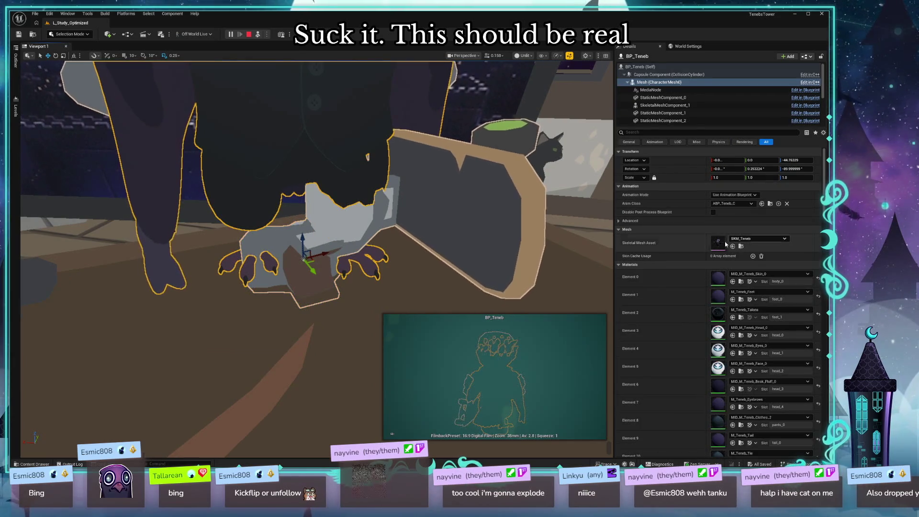
- In SKM_Teneb's widened skeleton tree, inspect socket_knee_l and socket_knee_r, then close the editor
{"action": "double_click", "coordinate": [718, 242]}
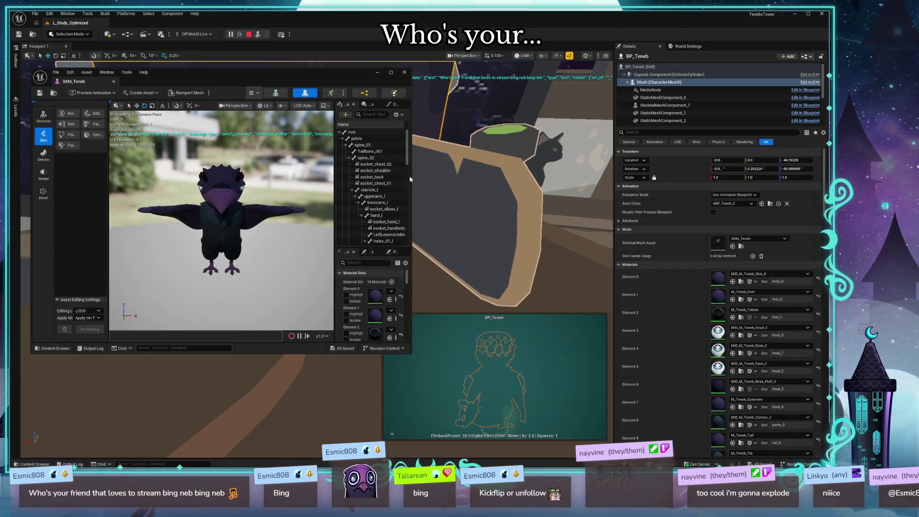
{"action": "left_click_drag", "start_coordinate": [411, 177], "coordinate": [519, 185]}
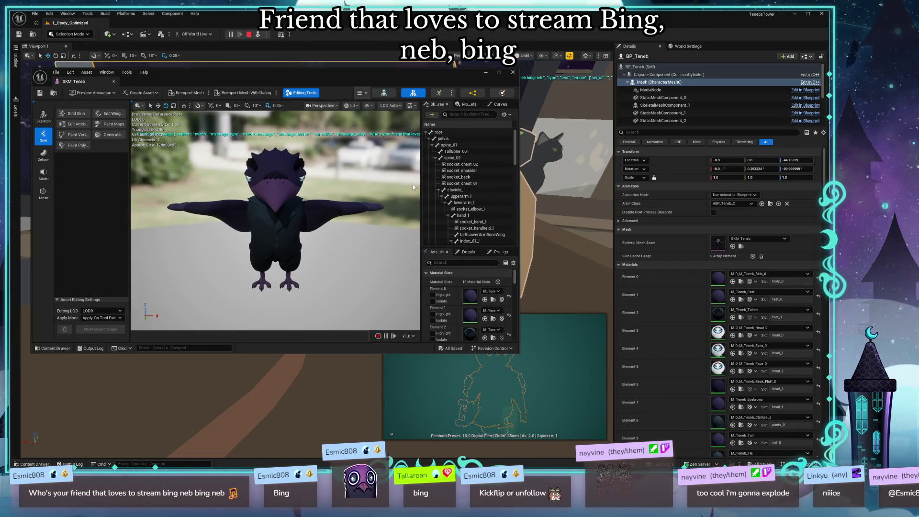
{"action": "left_click_drag", "start_coordinate": [421, 191], "coordinate": [389, 191]}
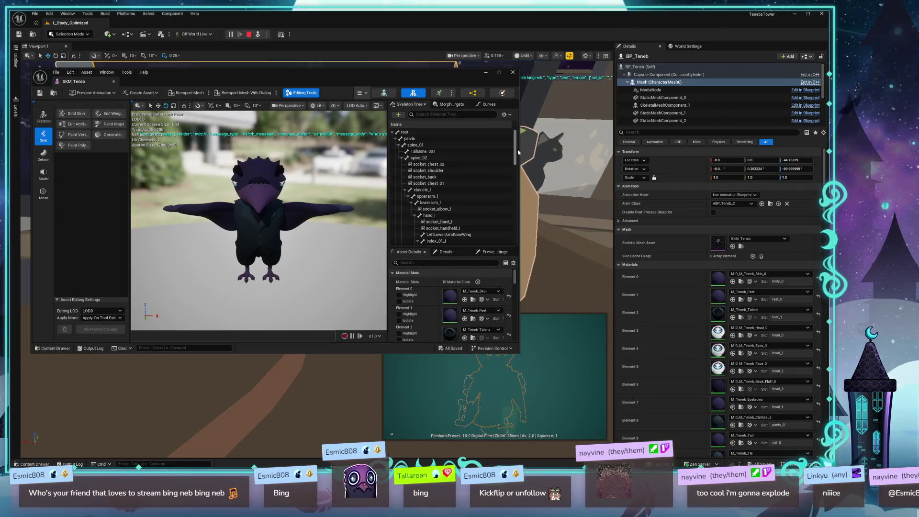
{"action": "left_click_drag", "start_coordinate": [515, 150], "coordinate": [516, 243]}
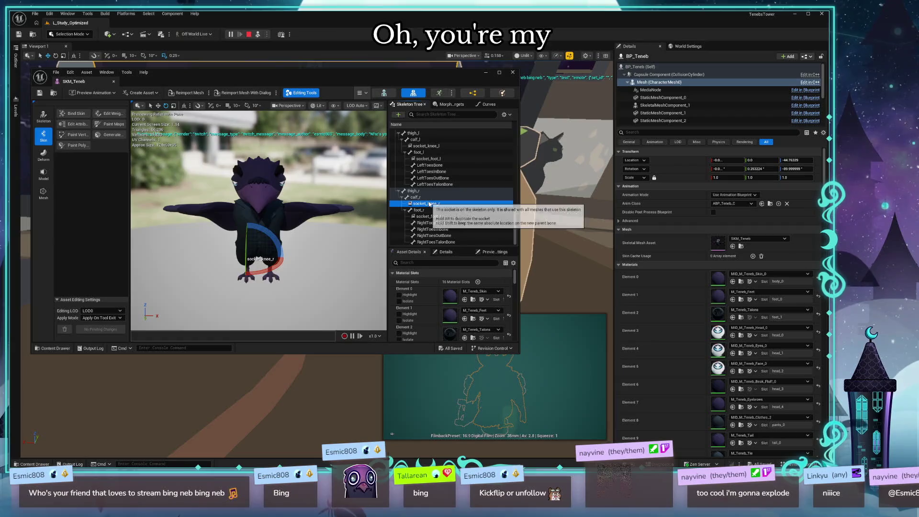
{"action": "left_click", "coordinate": [446, 146]}
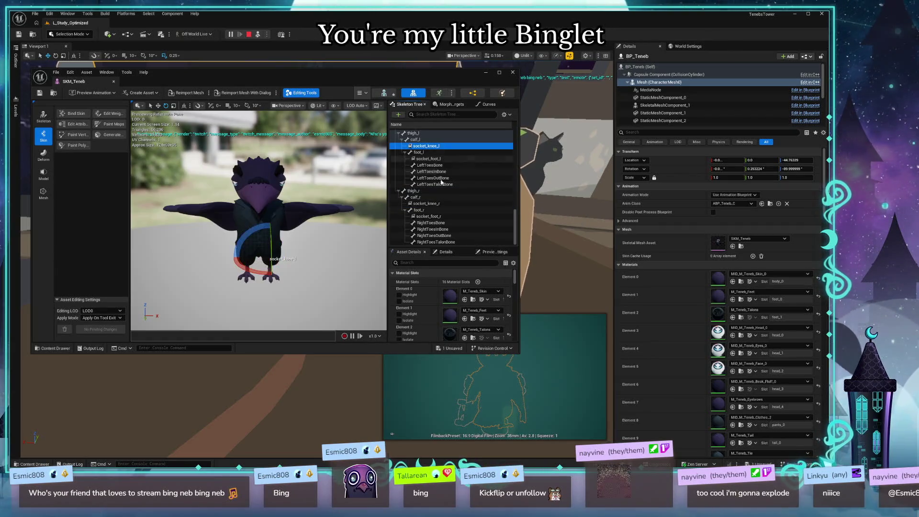
{"action": "left_click", "coordinate": [425, 203]}
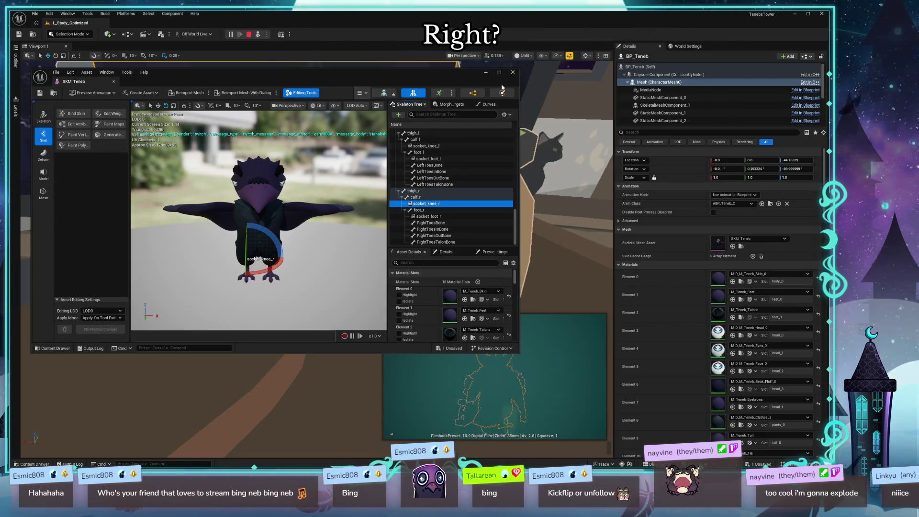
{"action": "left_click", "coordinate": [512, 72]}
- Set DA_KneePad_R's Default Socket Name to socket_knee_r
{"action": "key", "text": "ctrl+space"}
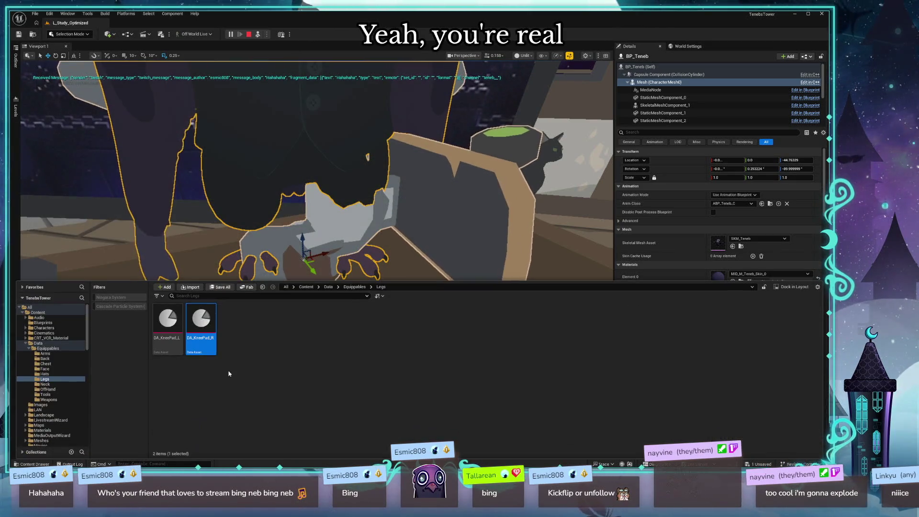
{"action": "double_click", "coordinate": [201, 320]}
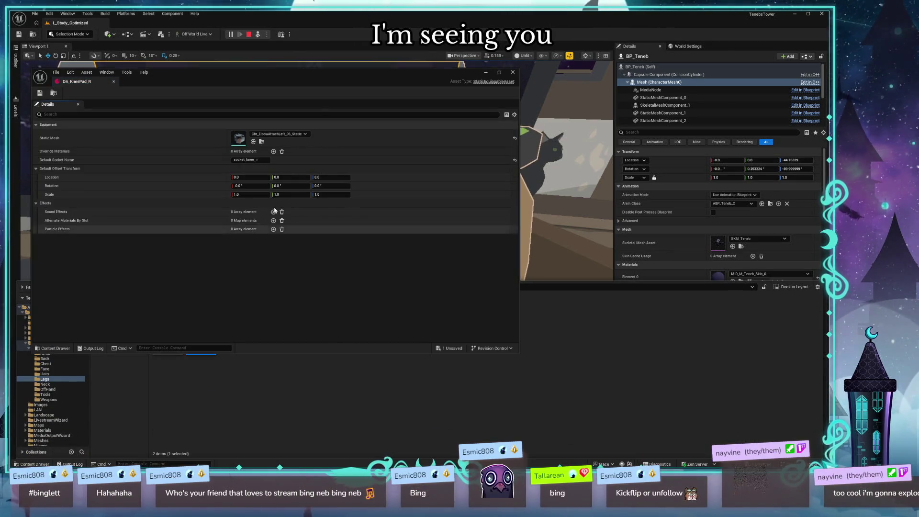
{"action": "left_click", "coordinate": [264, 160]}
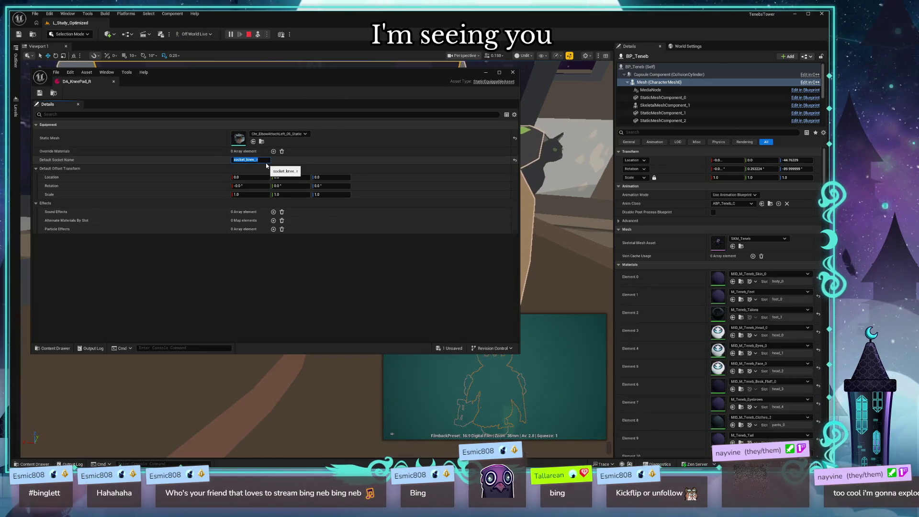
{"action": "type", "text": "ocket_kne"}
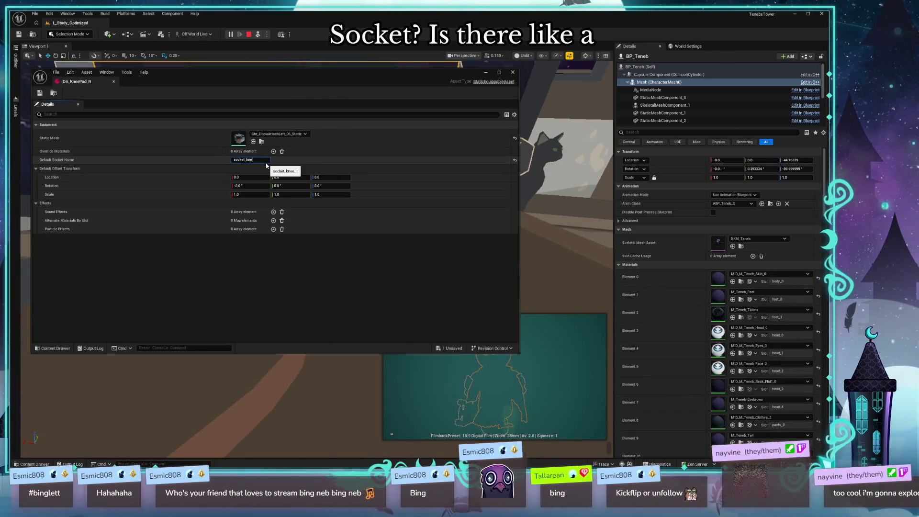
{"action": "type", "text": "e_r"}
{"action": "key", "text": "Return"}
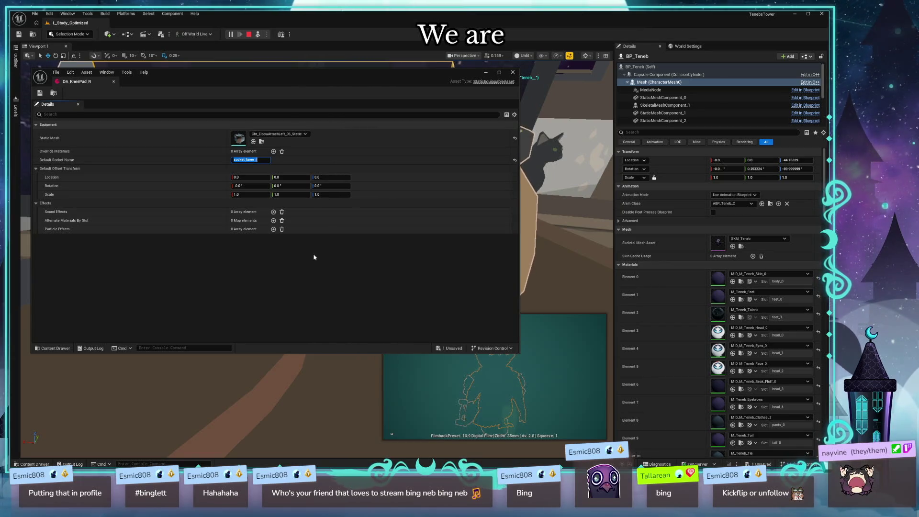
- Move and resize the knee pad editor window, then close it
{"action": "mouse_move", "coordinate": [267, 82]}
{"action": "left_mouse_down"}
{"action": "mouse_move", "coordinate": [436, 89]}
{"action": "mouse_move", "coordinate": [374, 115]}
{"action": "left_mouse_up"}
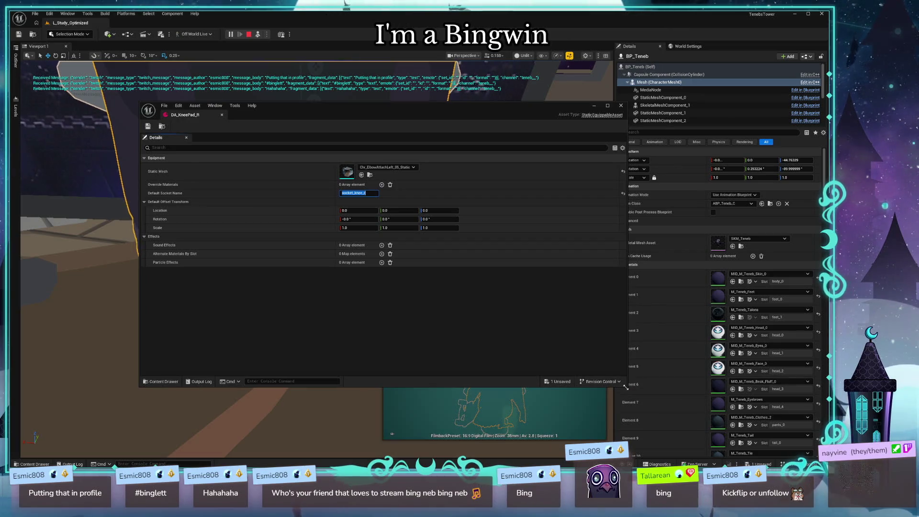
{"action": "mouse_move", "coordinate": [622, 387]}
{"action": "left_mouse_down"}
{"action": "mouse_move", "coordinate": [509, 388]}
{"action": "mouse_move", "coordinate": [507, 421]}
{"action": "mouse_move", "coordinate": [515, 420]}
{"action": "left_mouse_up"}
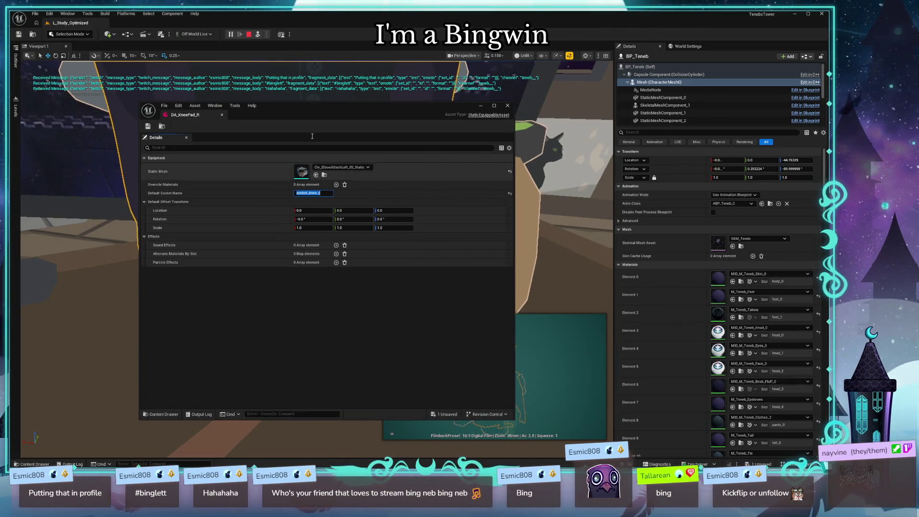
{"action": "mouse_move", "coordinate": [318, 107]}
{"action": "left_mouse_down"}
{"action": "mouse_move", "coordinate": [246, 71]}
{"action": "mouse_move", "coordinate": [203, 70]}
{"action": "left_mouse_up"}
{"action": "mouse_move", "coordinate": [271, 81]}
{"action": "left_mouse_down"}
{"action": "mouse_move", "coordinate": [330, 86]}
{"action": "mouse_move", "coordinate": [413, 142]}
{"action": "mouse_move", "coordinate": [414, 70]}
{"action": "left_mouse_up"}
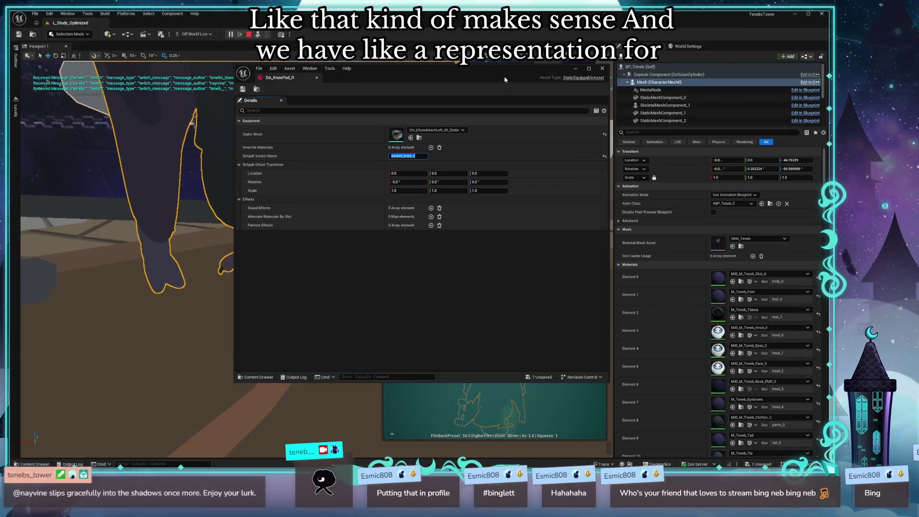
{"action": "mouse_move", "coordinate": [505, 80]}
{"action": "left_mouse_down"}
{"action": "mouse_move", "coordinate": [492, 82]}
{"action": "mouse_move", "coordinate": [506, 150]}
{"action": "mouse_move", "coordinate": [368, 124]}
{"action": "left_mouse_up"}
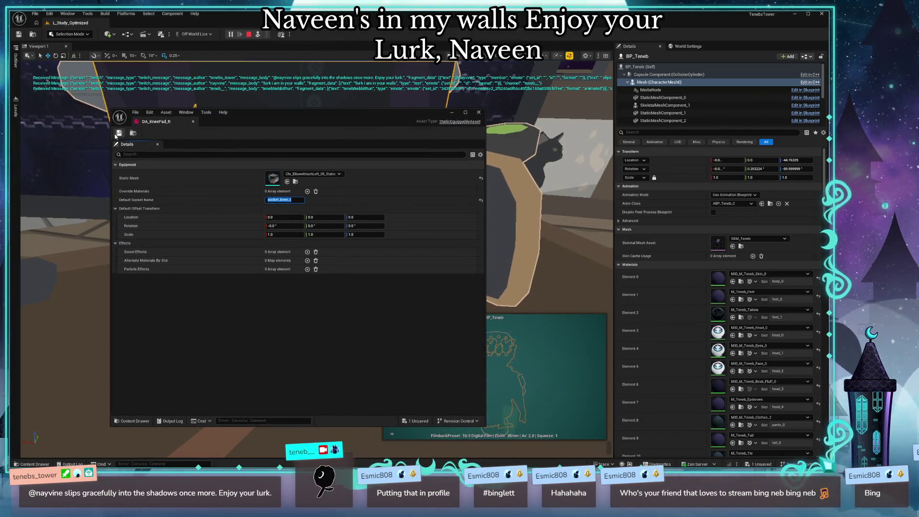
{"action": "left_click", "coordinate": [474, 114]}
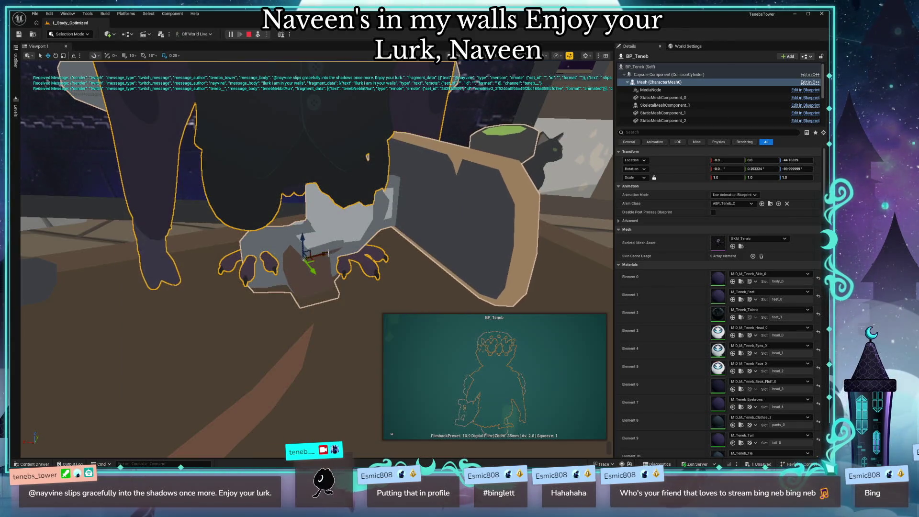
- Open the DT_TenebOutfits data table from the Content > Data folder
{"action": "key", "text": "ctrl+space"}
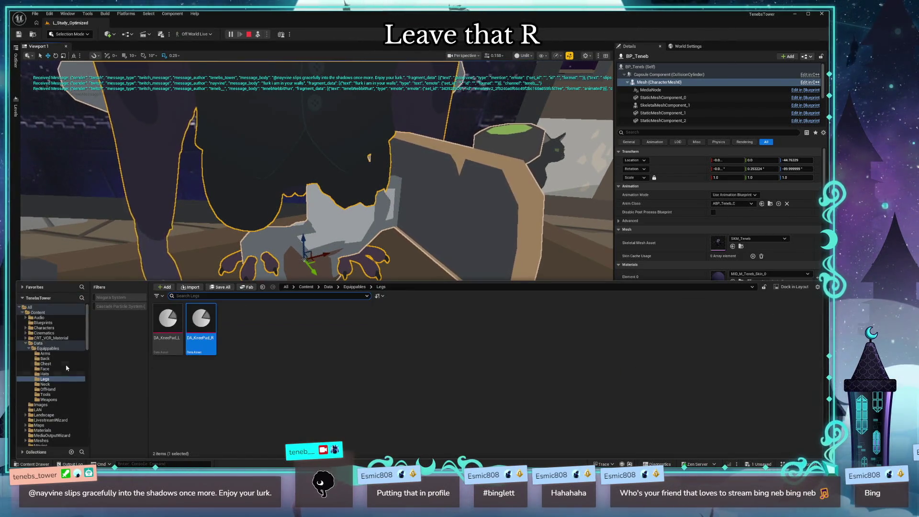
{"action": "left_click", "coordinate": [51, 328]}
{"action": "left_click", "coordinate": [43, 323]}
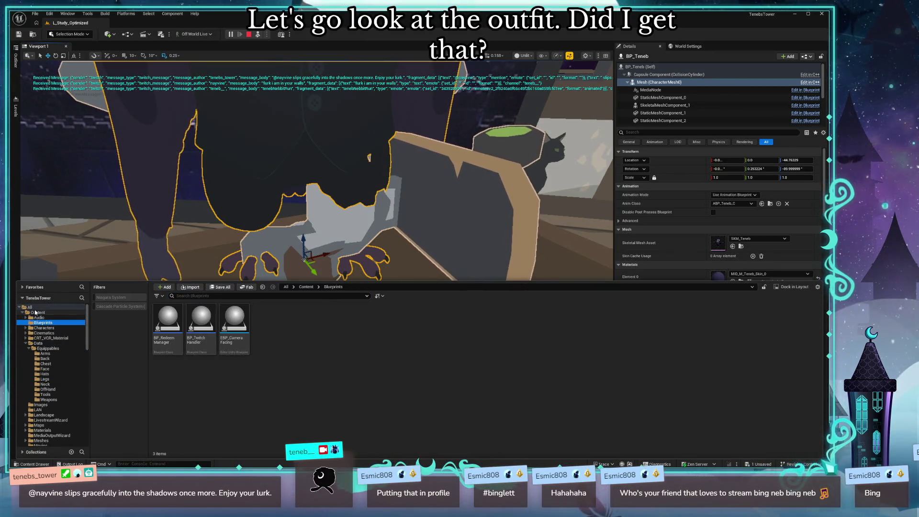
{"action": "left_click", "coordinate": [35, 312]}
{"action": "left_click", "coordinate": [38, 343]}
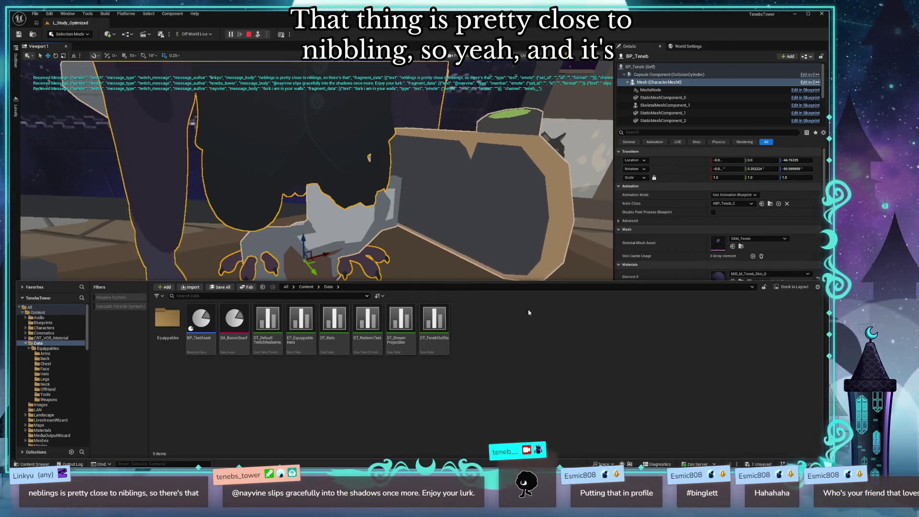
{"action": "double_click", "coordinate": [443, 312]}
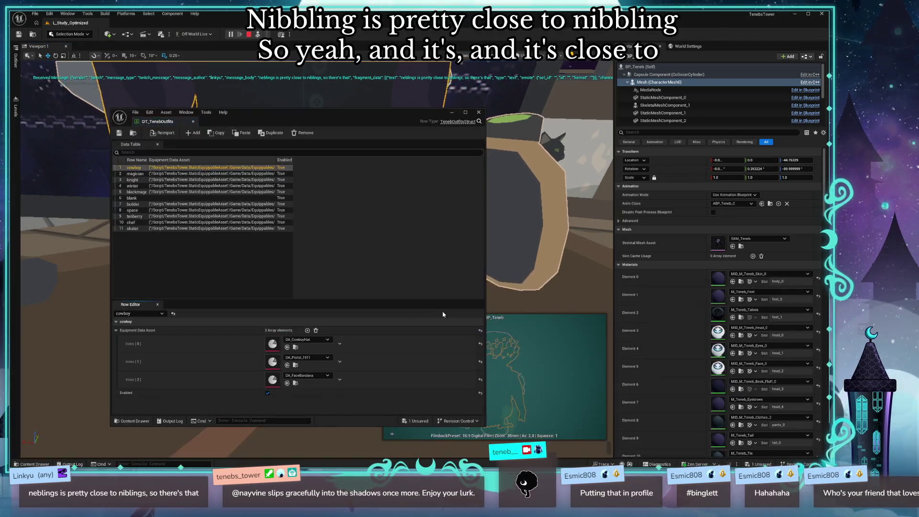
- From the skater outfit row's equipment, open DA_KneePad_L and then DA_KneePad_R
{"action": "left_click", "coordinate": [183, 228]}
{"action": "left_click_drag", "start_coordinate": [311, 117], "coordinate": [271, 56]}
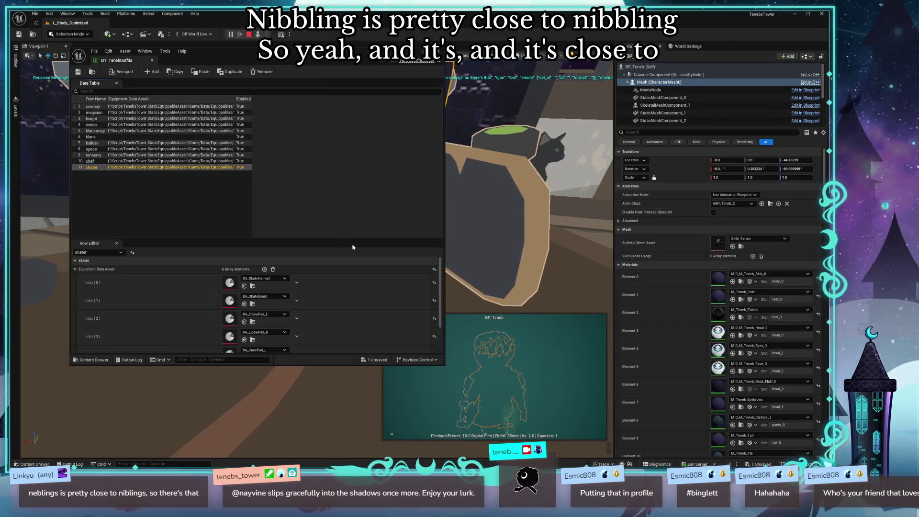
{"action": "scroll", "coordinate": [363, 260], "scroll_direction": "down", "scroll_amount": 2}
{"action": "double_click", "coordinate": [229, 334]}
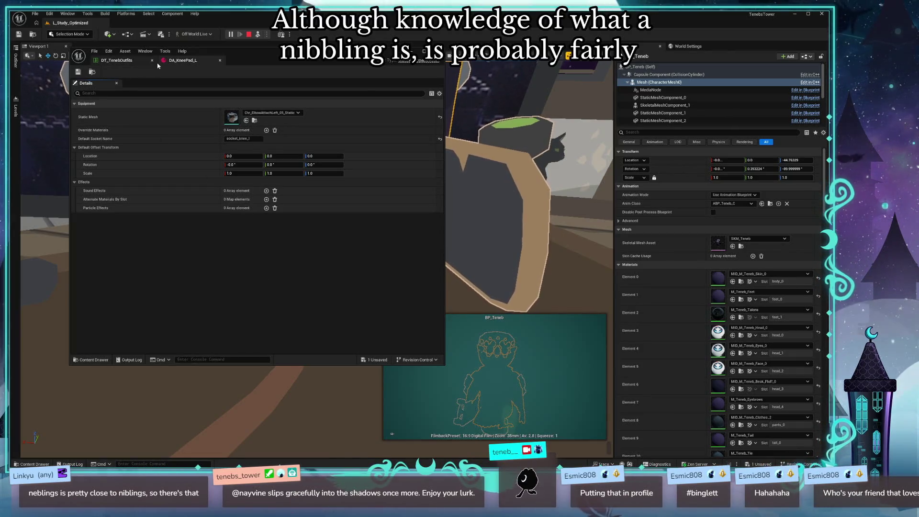
{"action": "left_click", "coordinate": [156, 62]}
{"action": "double_click", "coordinate": [227, 331]}
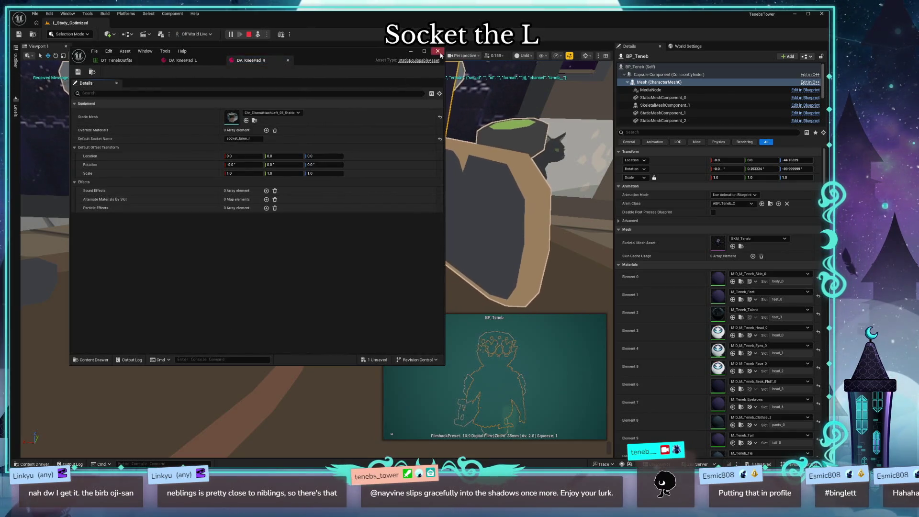
- Bring the level viewport in front of the asset editor to see the knee pads on the crow
{"action": "left_click", "coordinate": [472, 225]}
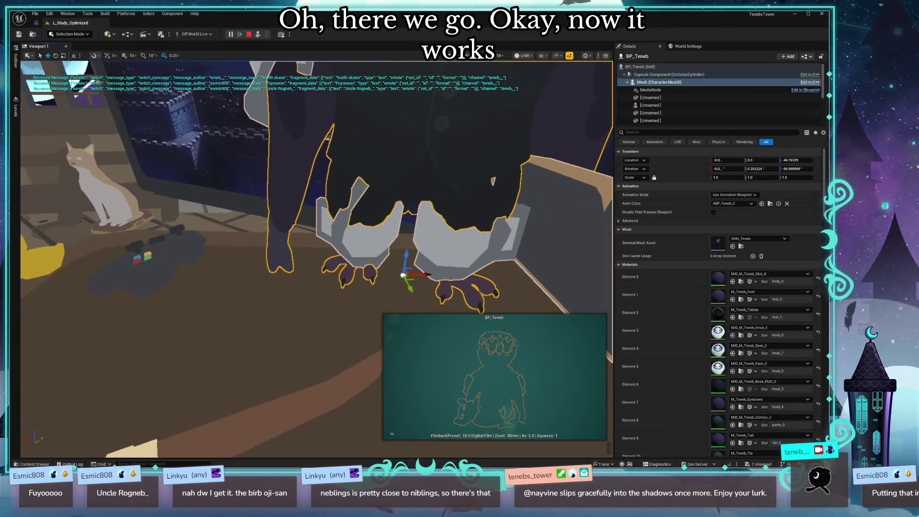
- Select the knee pad, roll it to X rotation -90, and scale it to 0.595
{"action": "left_click", "coordinate": [450, 252]}
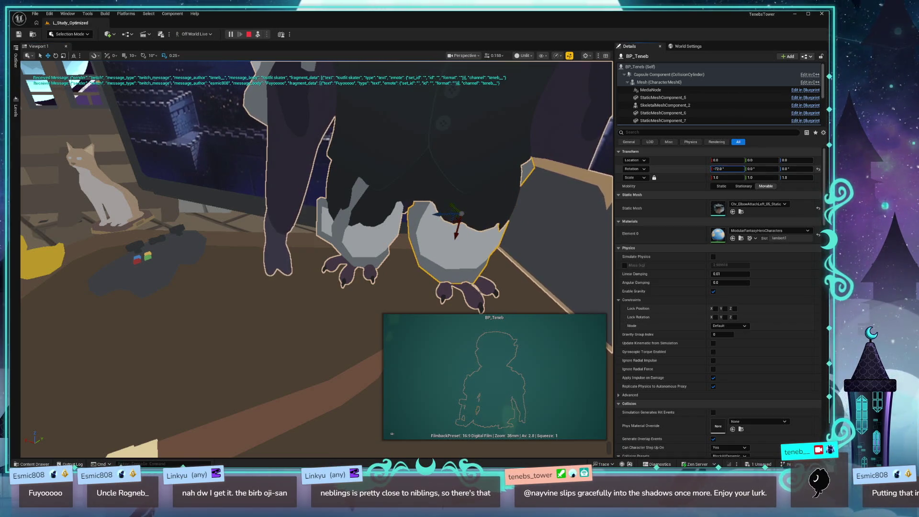
{"action": "left_click_drag", "start_coordinate": [726, 169], "coordinate": [729, 168]}
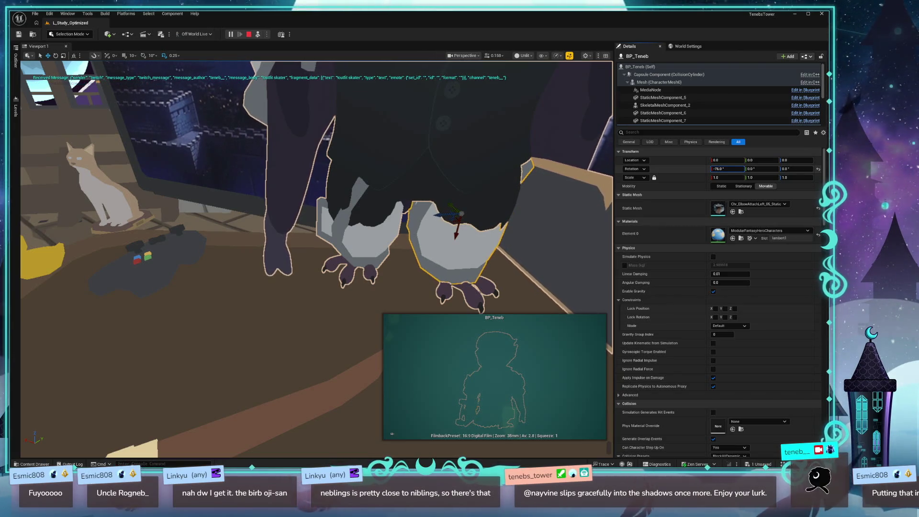
{"action": "left_click_drag", "start_coordinate": [728, 168], "coordinate": [730, 170]}
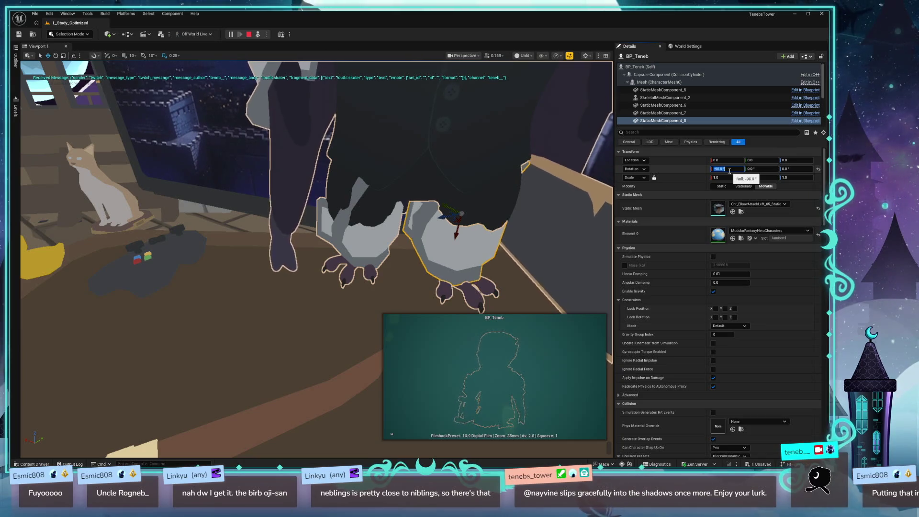
{"action": "left_click_drag", "start_coordinate": [727, 178], "coordinate": [705, 177]}
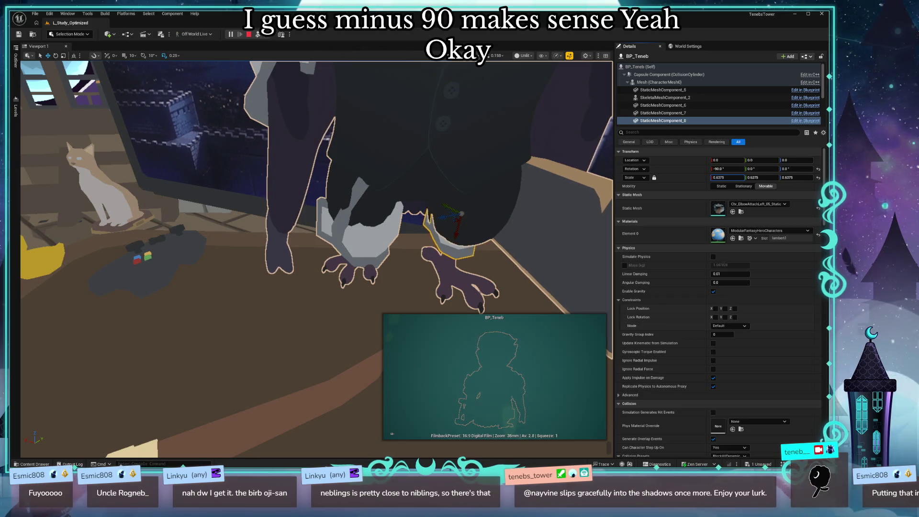
- Move the knee pad onto the leg, set Z rotation -4, and tilt Y to -3
{"action": "left_click_drag", "start_coordinate": [316, 258], "coordinate": [315, 182]}
{"action": "left_click_drag", "start_coordinate": [396, 276], "coordinate": [348, 278]}
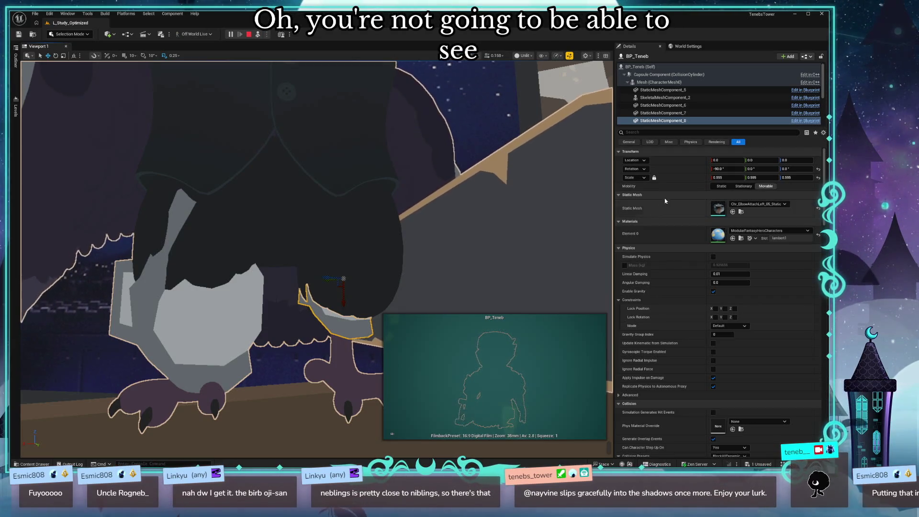
{"action": "left_click_drag", "start_coordinate": [328, 281], "coordinate": [342, 283]}
{"action": "key", "text": "e"}
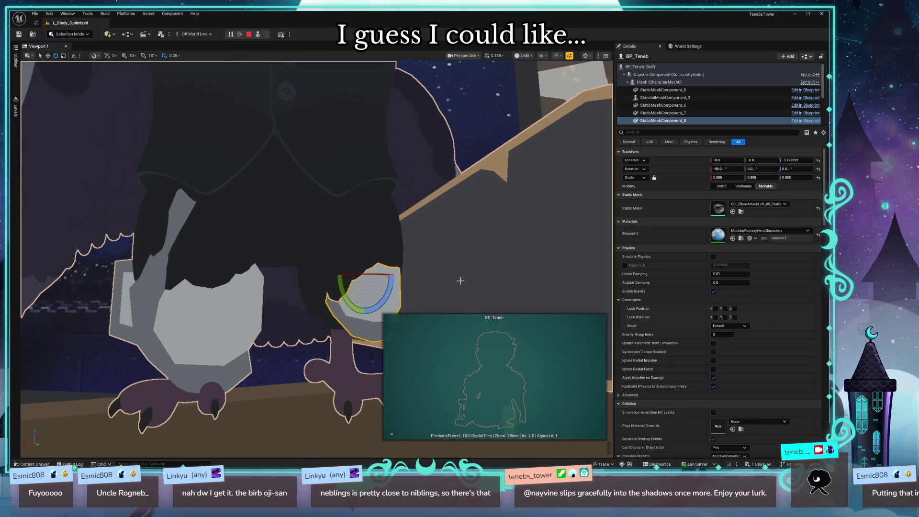
{"action": "left_click", "coordinate": [796, 168]}
{"action": "type", "text": "-20"}
{"action": "key", "text": "Return"}
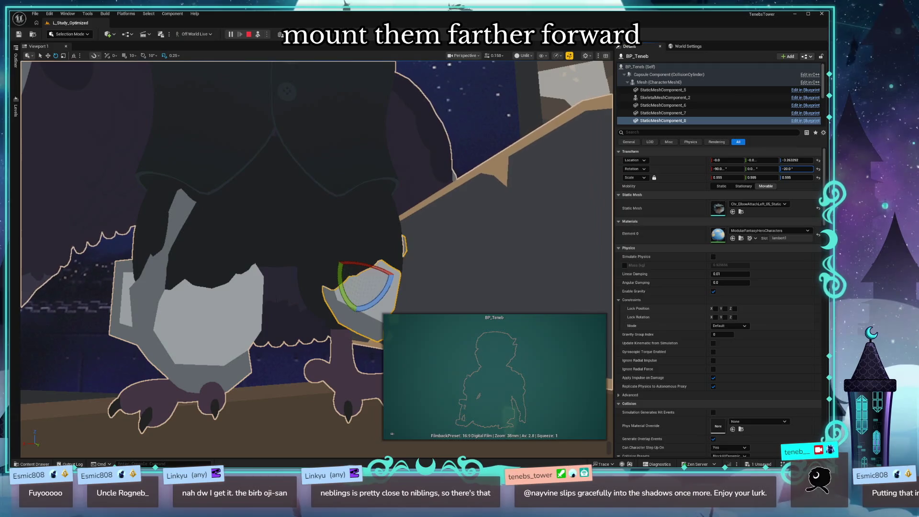
{"action": "type", "text": "-4"}
{"action": "key", "text": "Return"}
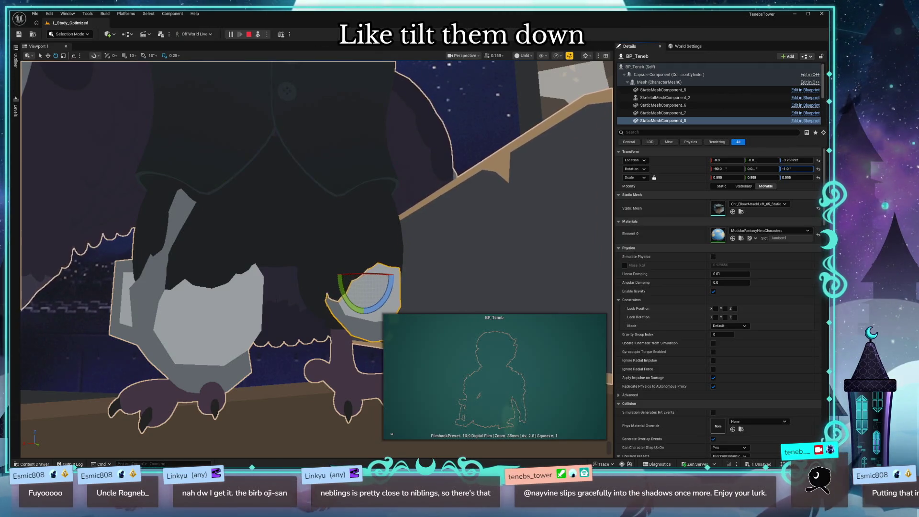
{"action": "mouse_move", "coordinate": [761, 169]}
{"action": "left_mouse_down"}
{"action": "mouse_move", "coordinate": [776, 169]}
{"action": "mouse_move", "coordinate": [760, 169]}
{"action": "left_mouse_up"}
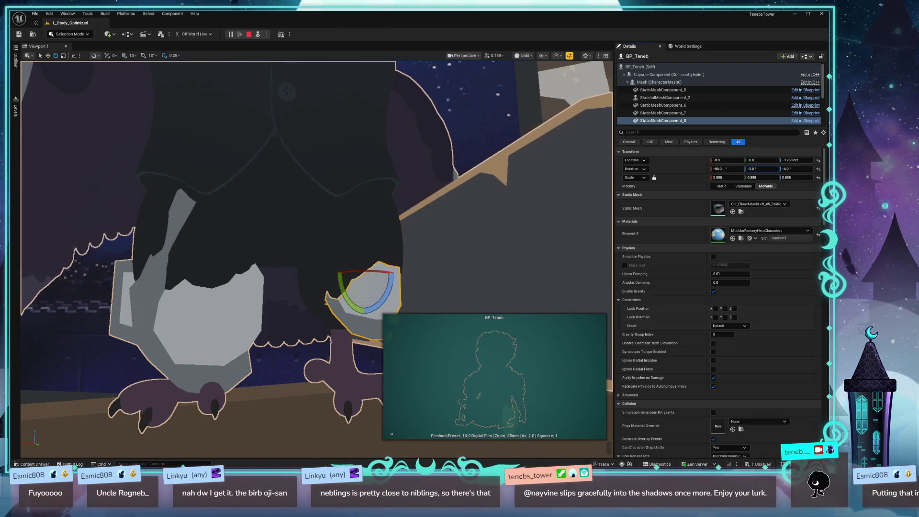
{"action": "left_click_drag", "start_coordinate": [483, 256], "coordinate": [682, 175]}
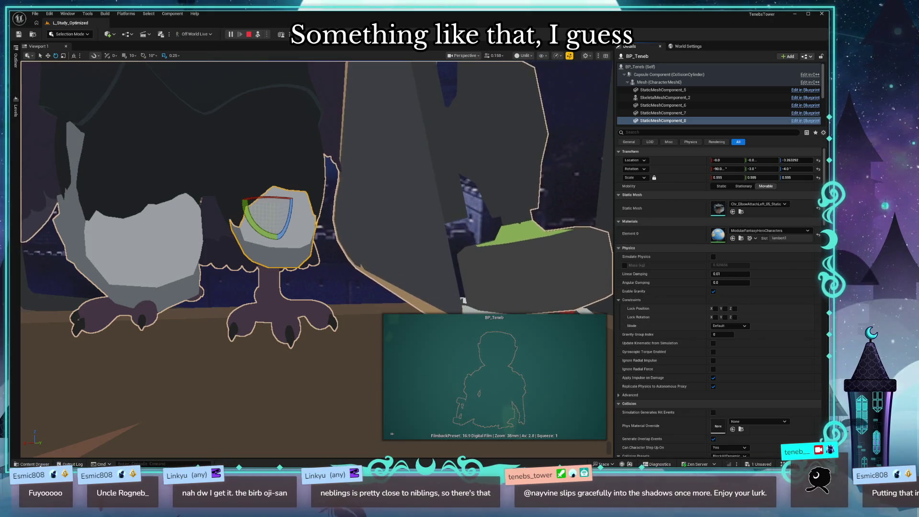
- Open DA_KneePad_L from Data > Equippables > Legs
{"action": "left_click", "coordinate": [33, 463]}
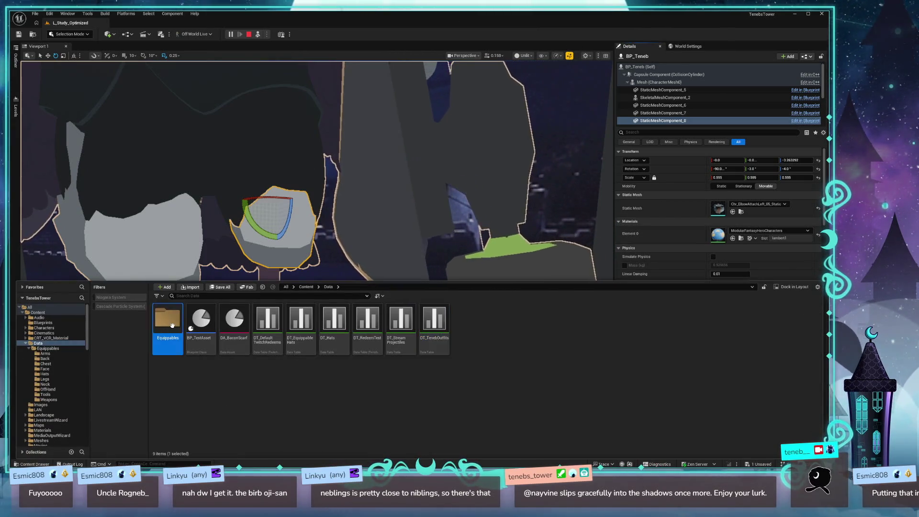
{"action": "double_click", "coordinate": [168, 318]}
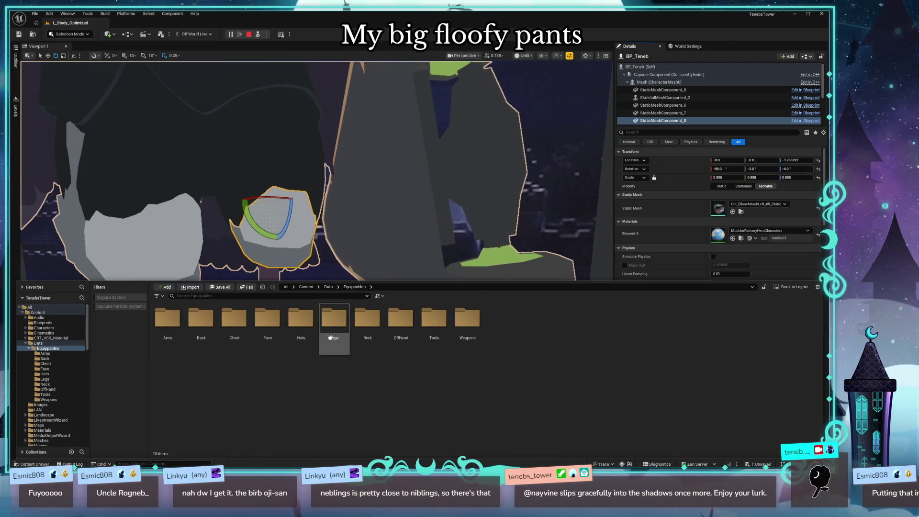
{"action": "double_click", "coordinate": [343, 322]}
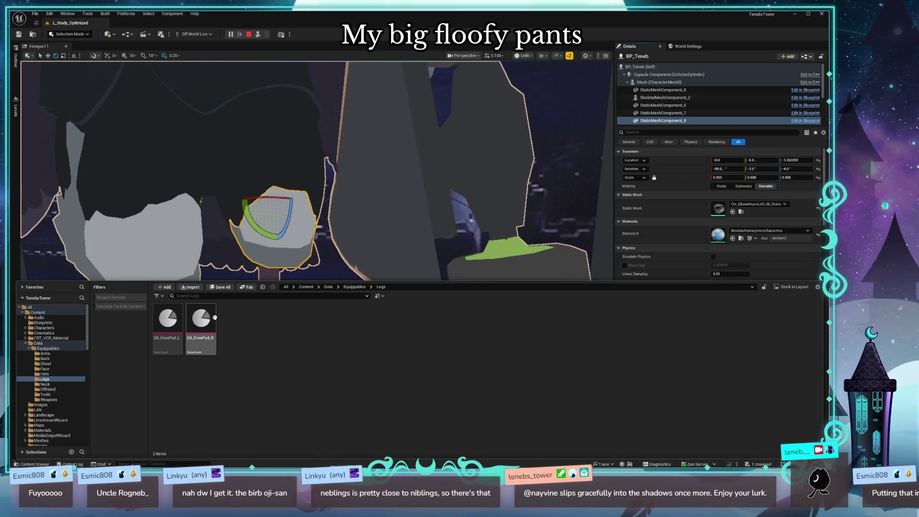
{"action": "left_click", "coordinate": [181, 321]}
{"action": "key", "text": "Return"}
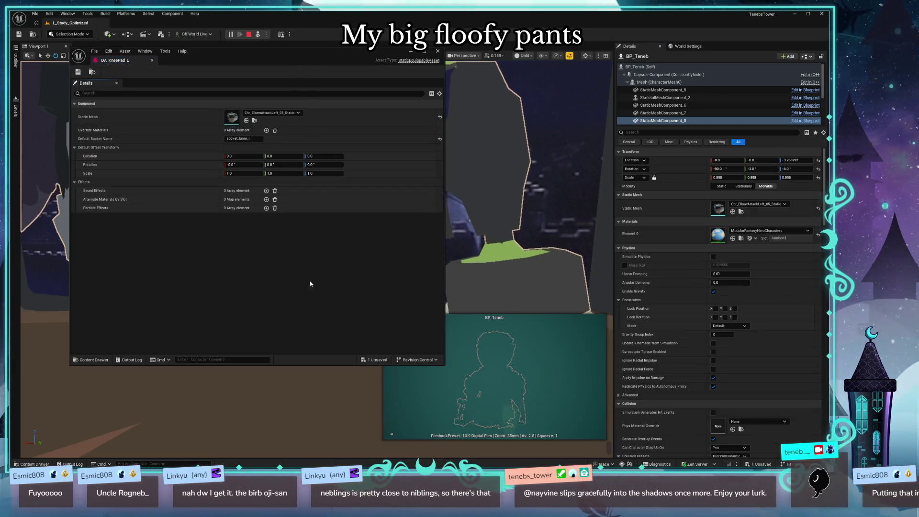
- Paste location Z -3.263292, rotation -90, -3, -4 and scale 0.595 into its offset
{"action": "type", "text": "-3.263292"}
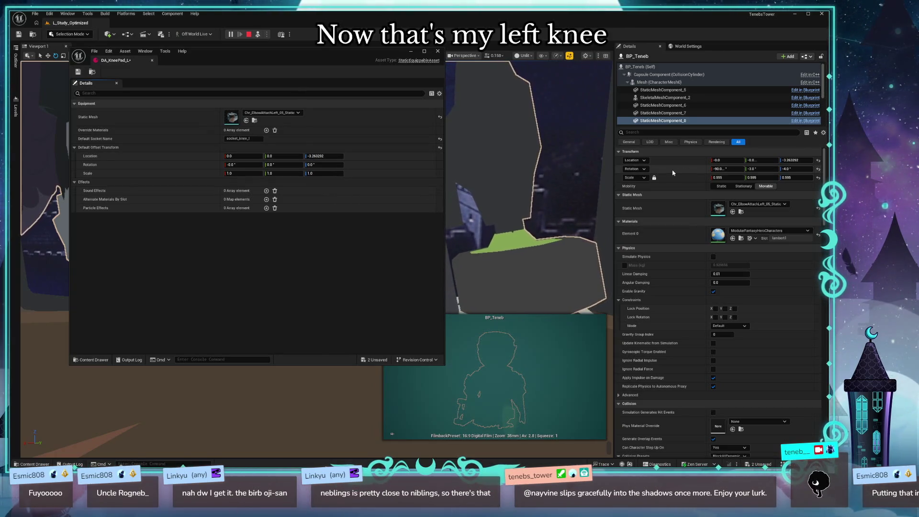
{"action": "key", "text": "ctrl+v"}
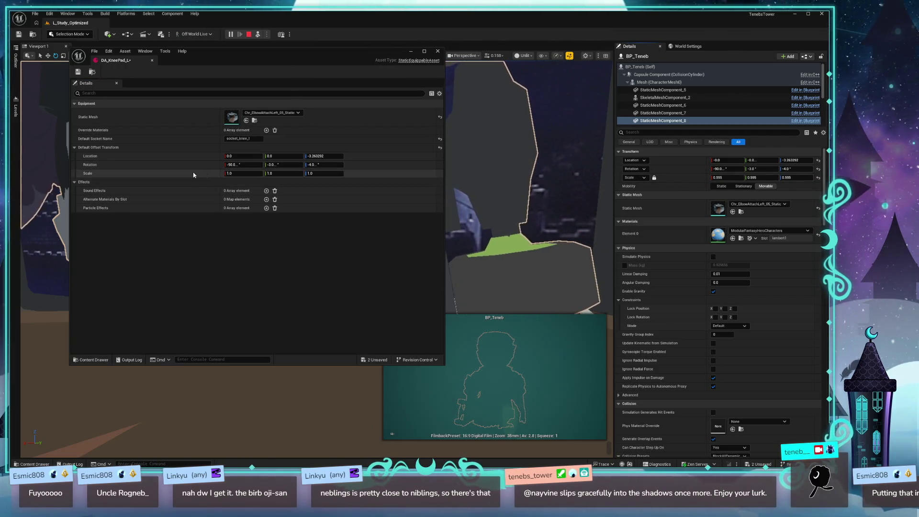
{"action": "key", "text": "ctrl+v"}
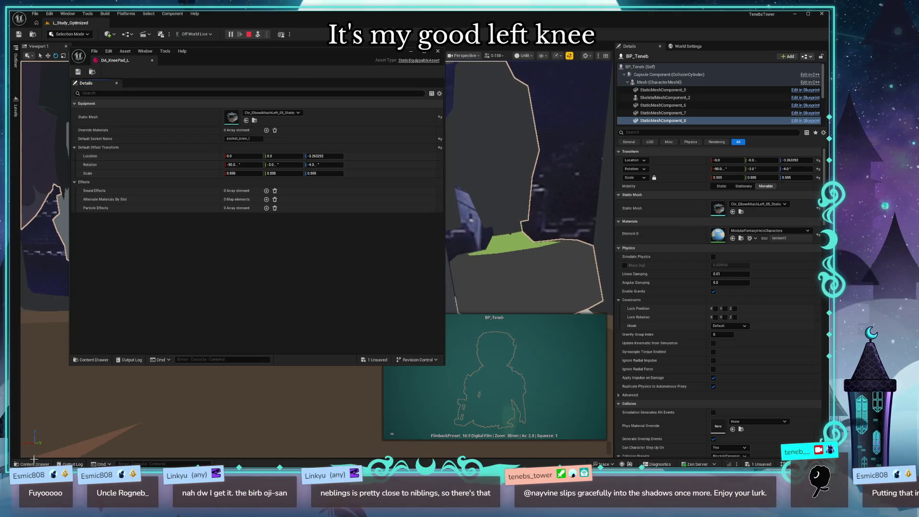
{"action": "left_click", "coordinate": [91, 72]}
{"action": "left_click_drag", "start_coordinate": [299, 75], "coordinate": [532, 121]}
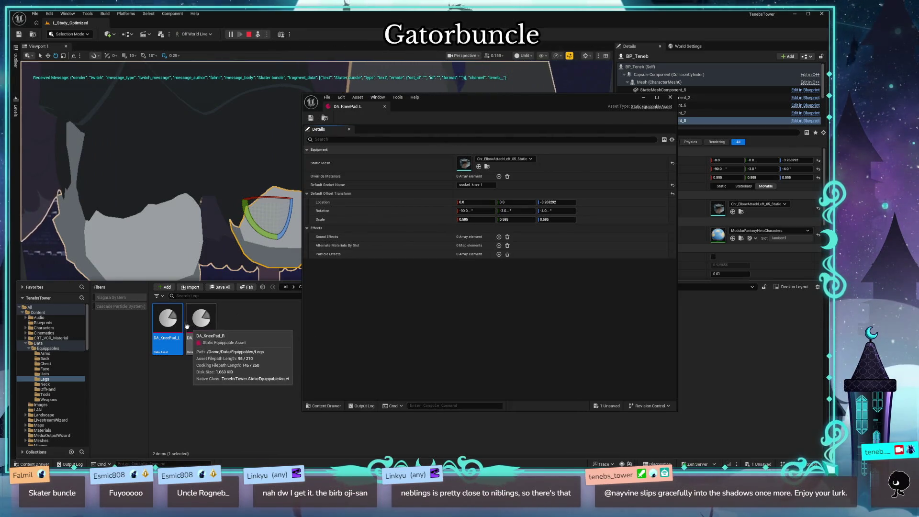
- Paste scale 0.595, rotation -90, -3, -4 and location Z -3.263292 into DA_KneePad_R, then save
{"action": "mouse_move", "coordinate": [202, 320]}
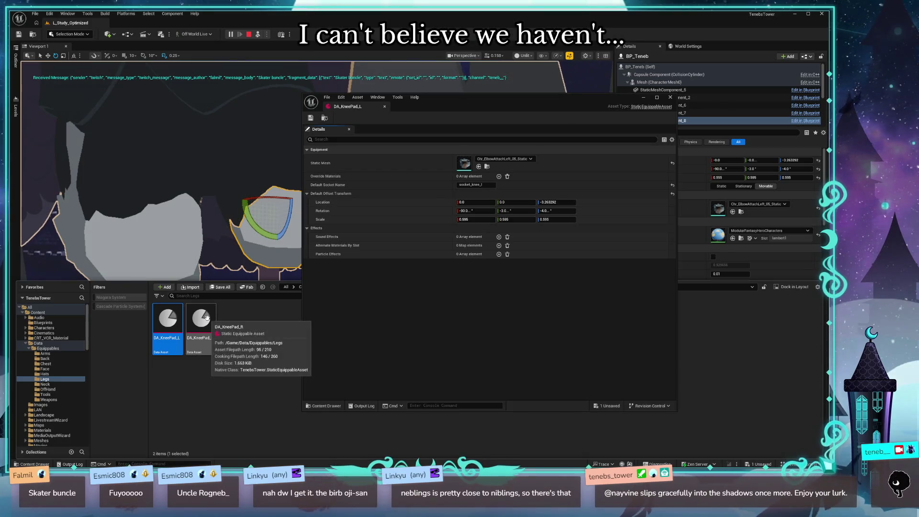
{"action": "double_click", "coordinate": [202, 321]}
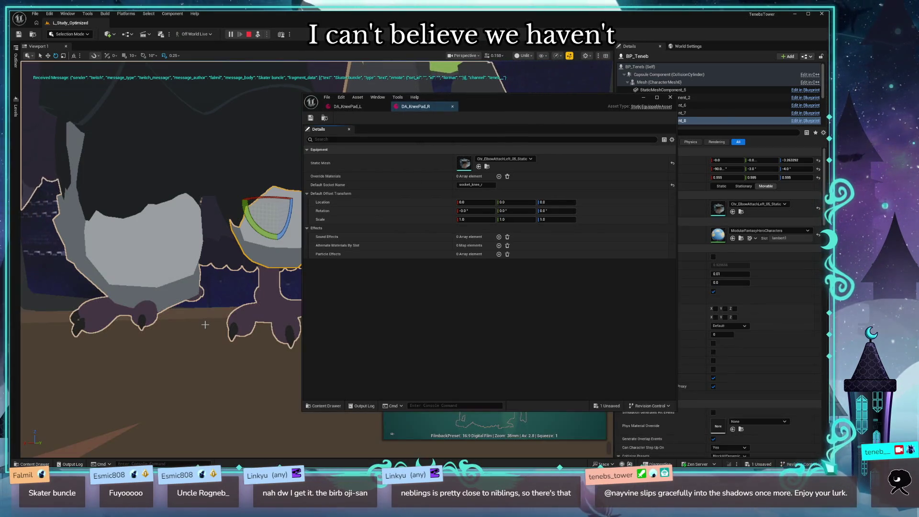
{"action": "left_click", "coordinate": [476, 219]}
{"action": "left_click_drag", "start_coordinate": [479, 97], "coordinate": [413, 93]}
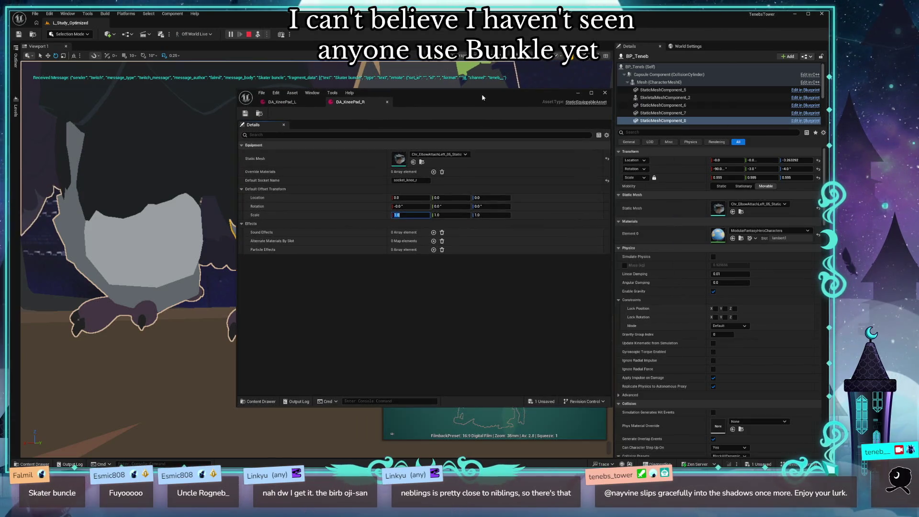
{"action": "key", "text": "ctrl+v"}
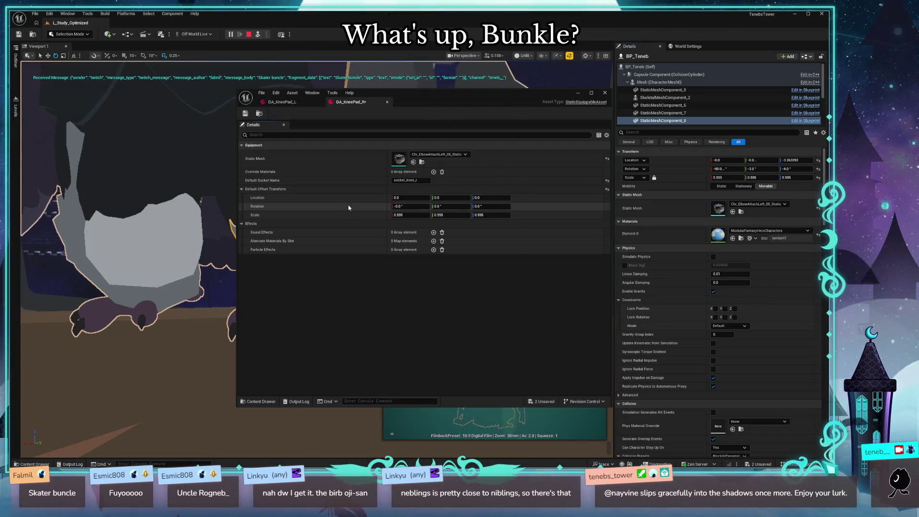
{"action": "key", "text": "ctrl+v"}
{"action": "key", "text": "ctrl+c"}
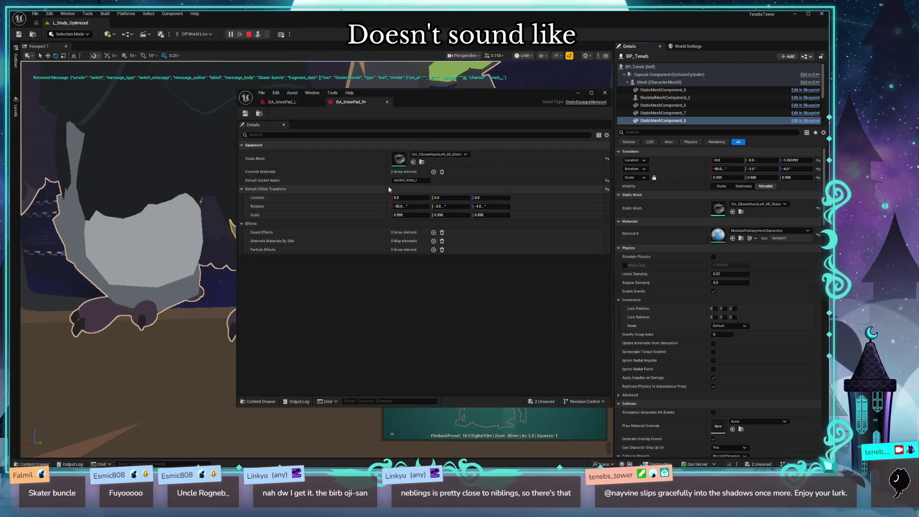
{"action": "key", "text": "ctrl+v"}
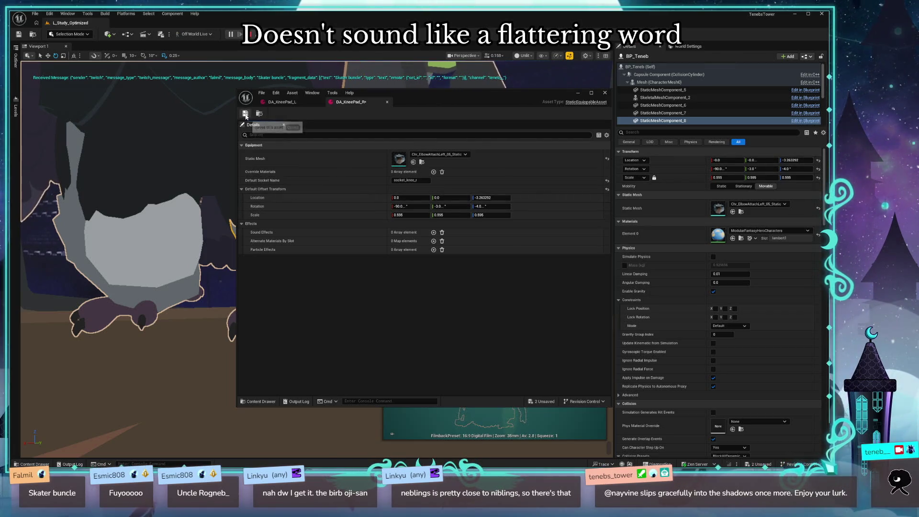
{"action": "left_click", "coordinate": [246, 114]}
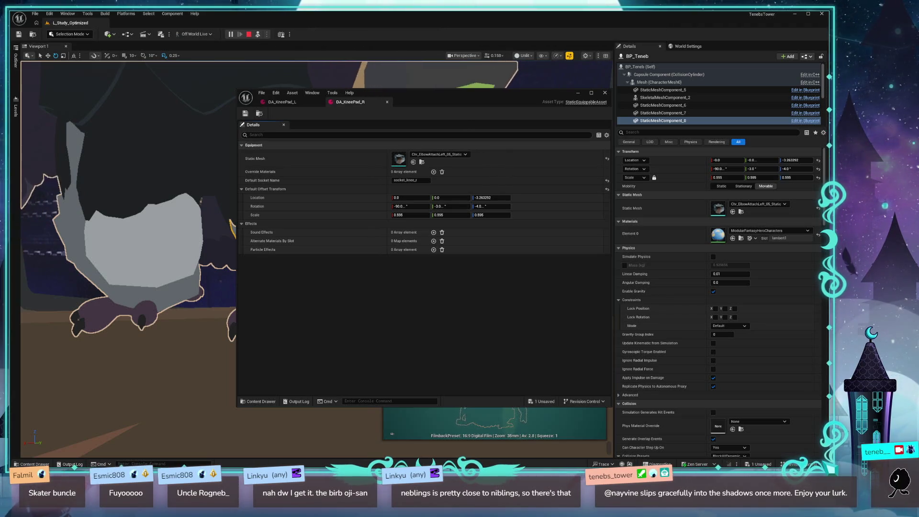
{"action": "mouse_move", "coordinate": [436, 100]}
{"action": "left_mouse_down"}
{"action": "mouse_move", "coordinate": [698, 141]}
{"action": "mouse_move", "coordinate": [550, 110]}
{"action": "left_mouse_up"}
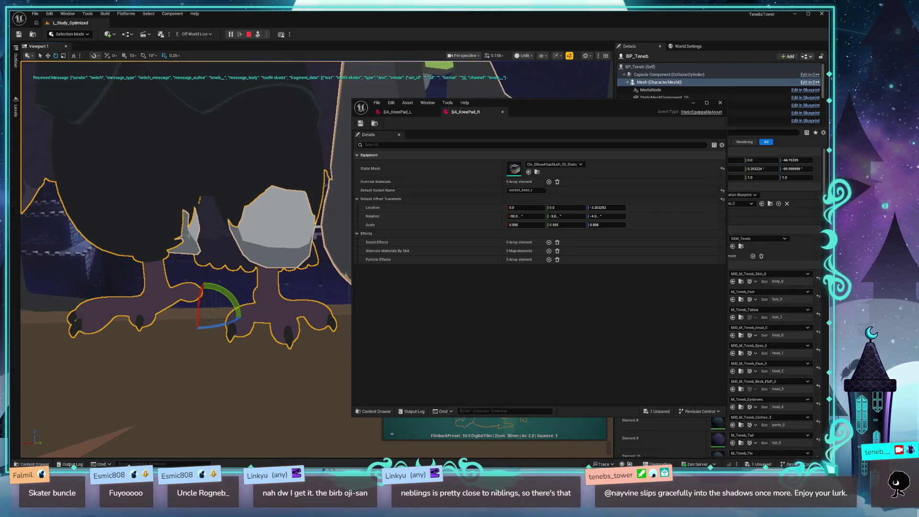
- Re-tune the kneepad on the character, setting its X rotation to 90
{"action": "left_click_drag", "start_coordinate": [598, 103], "coordinate": [503, 107]}
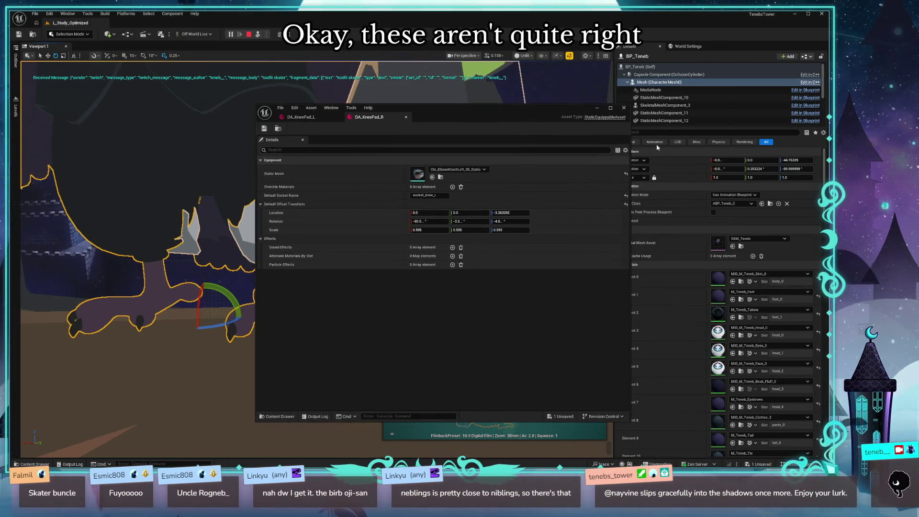
{"action": "mouse_move", "coordinate": [723, 168]}
{"action": "left_mouse_down"}
{"action": "mouse_move", "coordinate": [694, 169]}
{"action": "mouse_move", "coordinate": [804, 168]}
{"action": "left_mouse_up"}
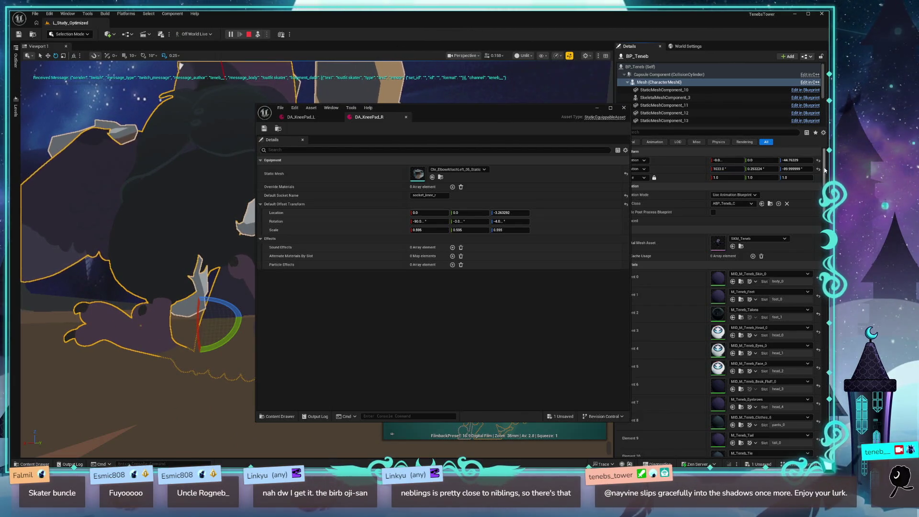
{"action": "left_click", "coordinate": [819, 169]}
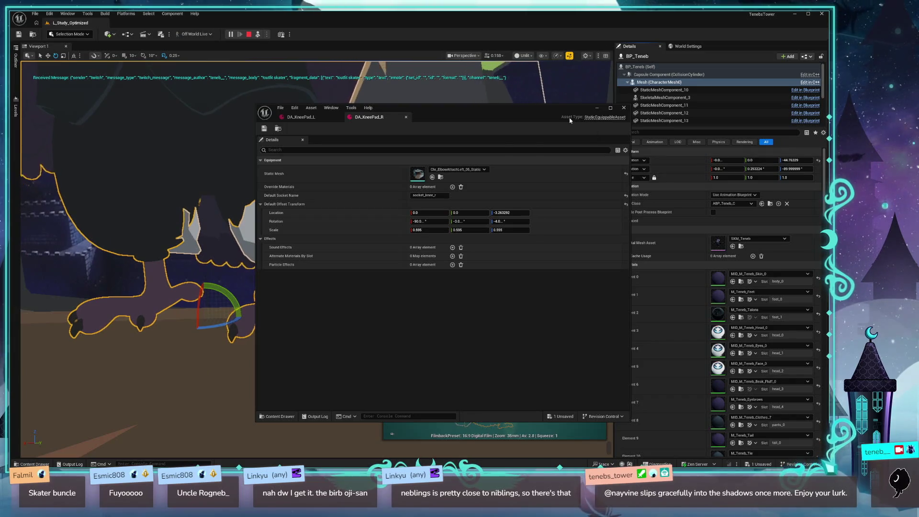
{"action": "left_click_drag", "start_coordinate": [569, 120], "coordinate": [608, 135]}
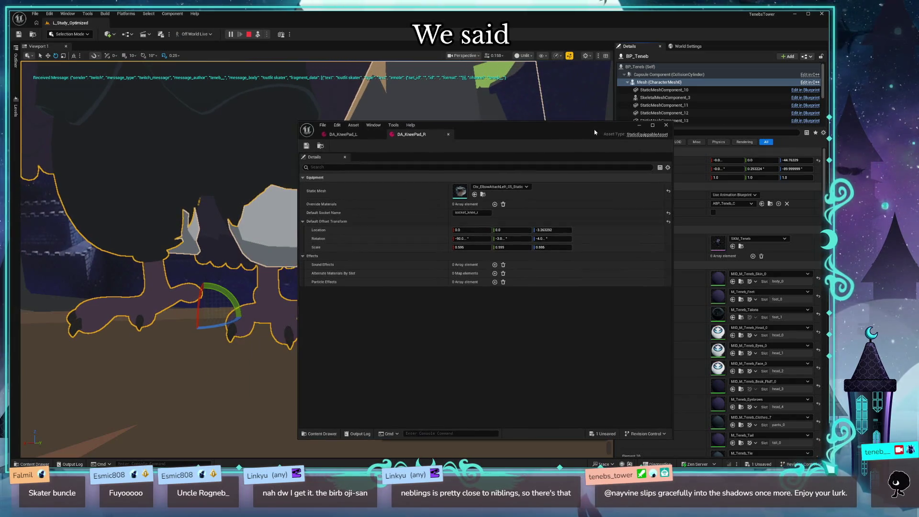
{"action": "left_click", "coordinate": [189, 232]}
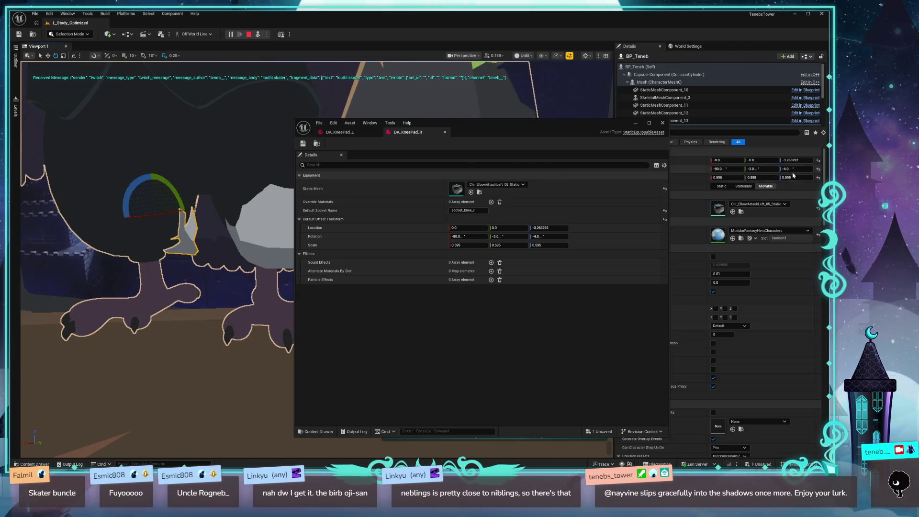
{"action": "left_click_drag", "start_coordinate": [796, 168], "coordinate": [785, 168]}
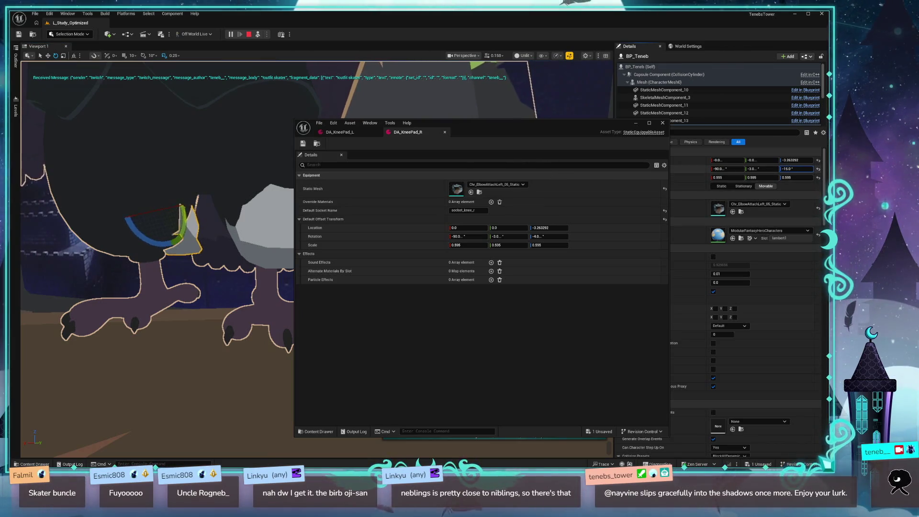
{"action": "left_click_drag", "start_coordinate": [727, 168], "coordinate": [713, 169]}
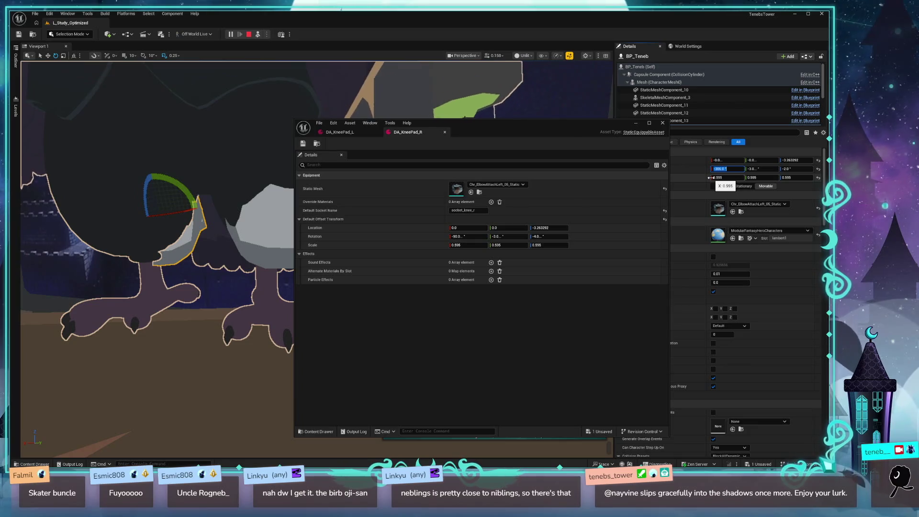
{"action": "type", "text": "90"}
{"action": "key", "text": "Return"}
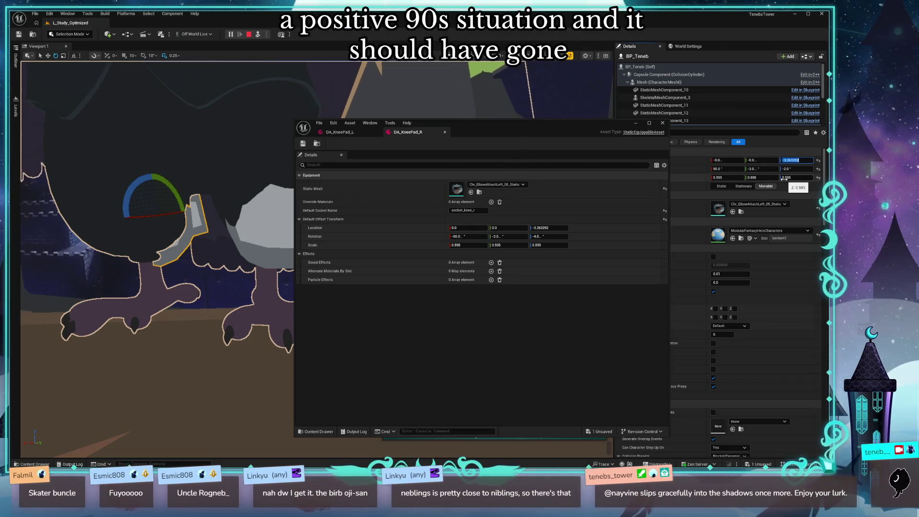
{"action": "key", "text": "Return"}
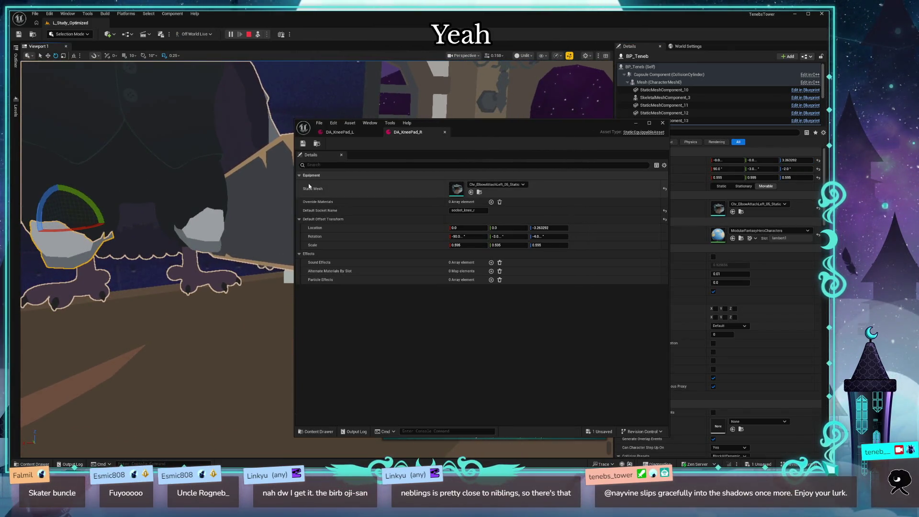
- Copy location Z 3.263292 and rotation 90, -3, -2 into DA_KneePad_R's offset, then close it
{"action": "left_click_drag", "start_coordinate": [501, 134], "coordinate": [450, 128]}
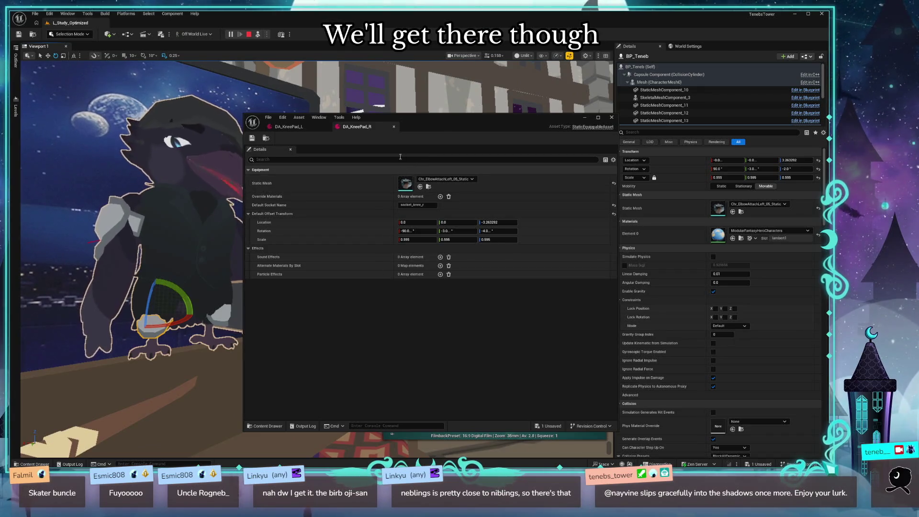
{"action": "left_click_drag", "start_coordinate": [454, 117], "coordinate": [400, 100]}
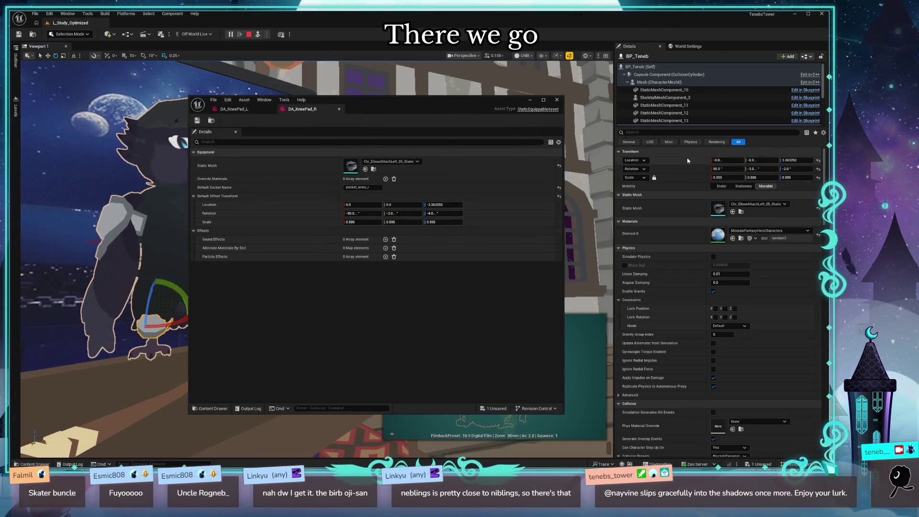
{"action": "key", "text": "ctrl+c"}
{"action": "key", "text": "ctrl+v"}
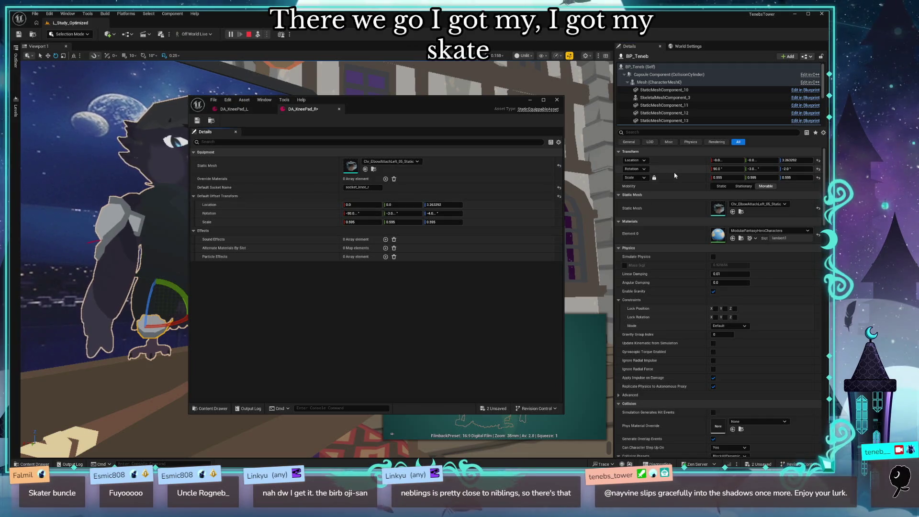
{"action": "key", "text": "ctrl+v"}
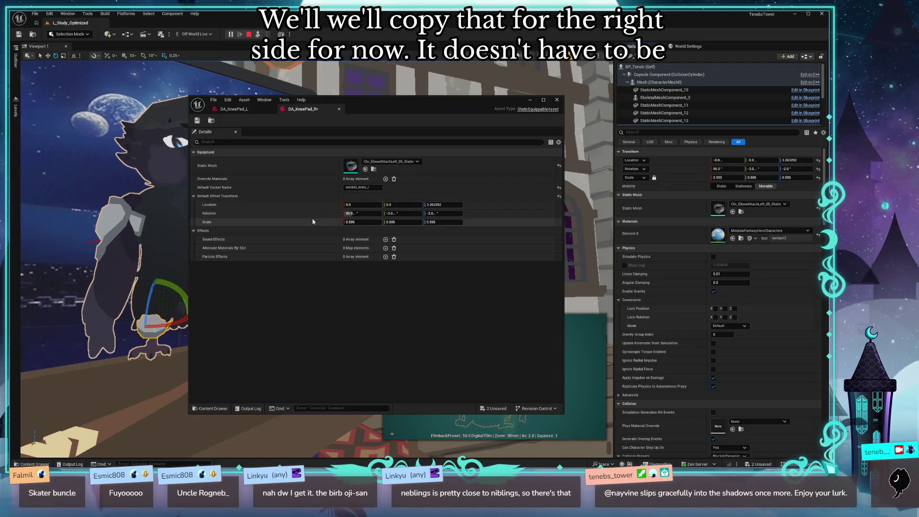
{"action": "left_click", "coordinate": [557, 100]}
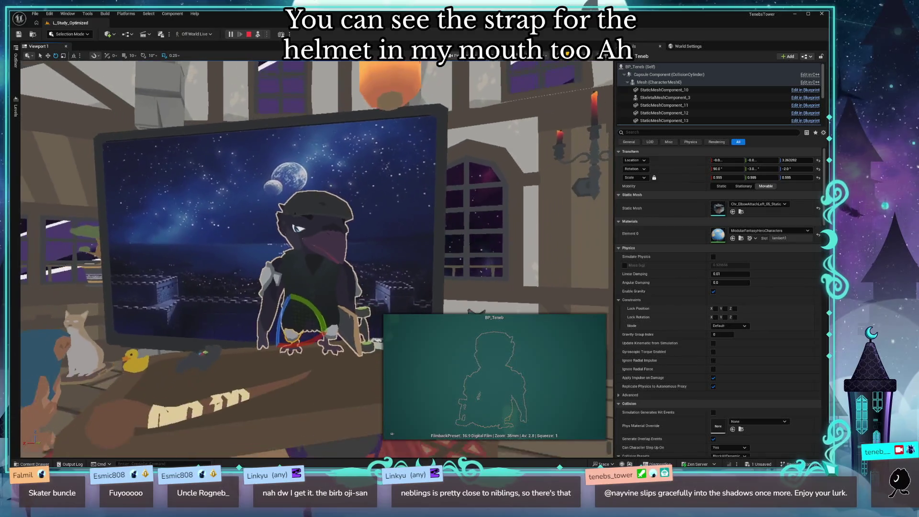
- Restart Play, eject with F8, and view the crow in helmet and kneepads
{"action": "key", "text": "Escape"}
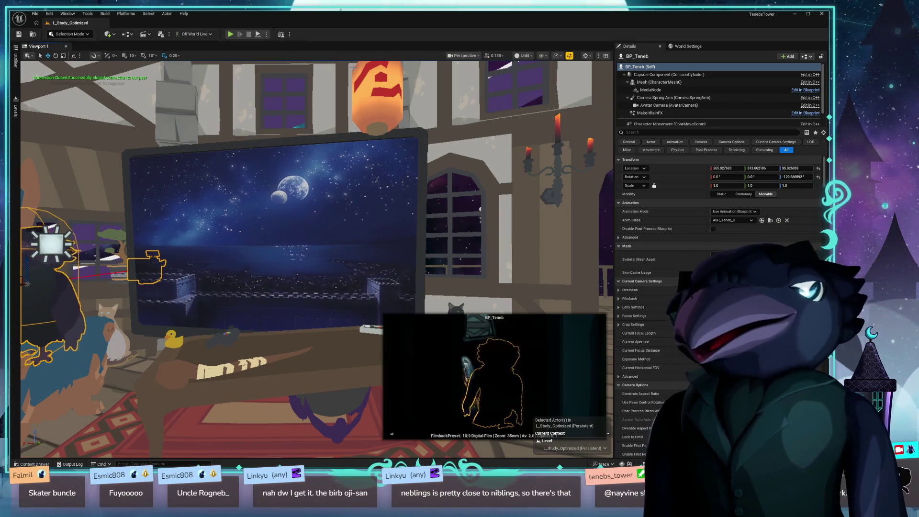
{"action": "left_click", "coordinate": [230, 35]}
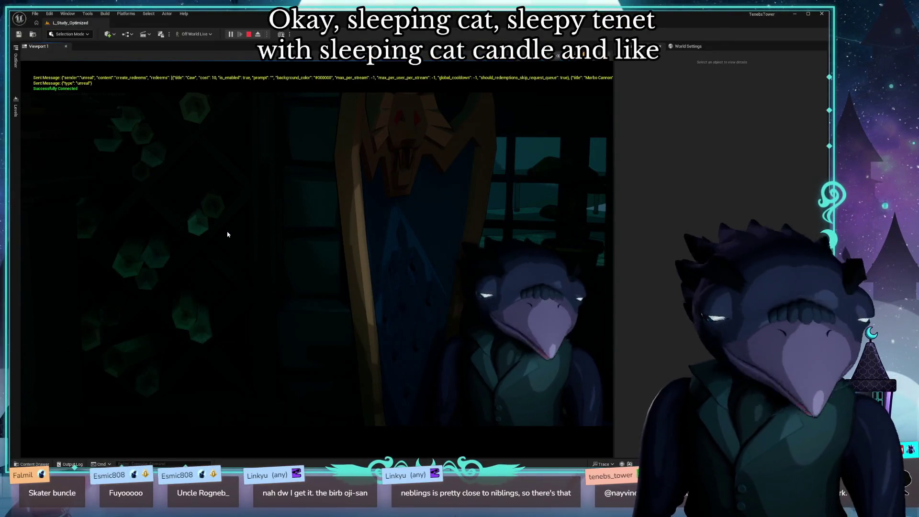
{"action": "key", "text": "F8"}
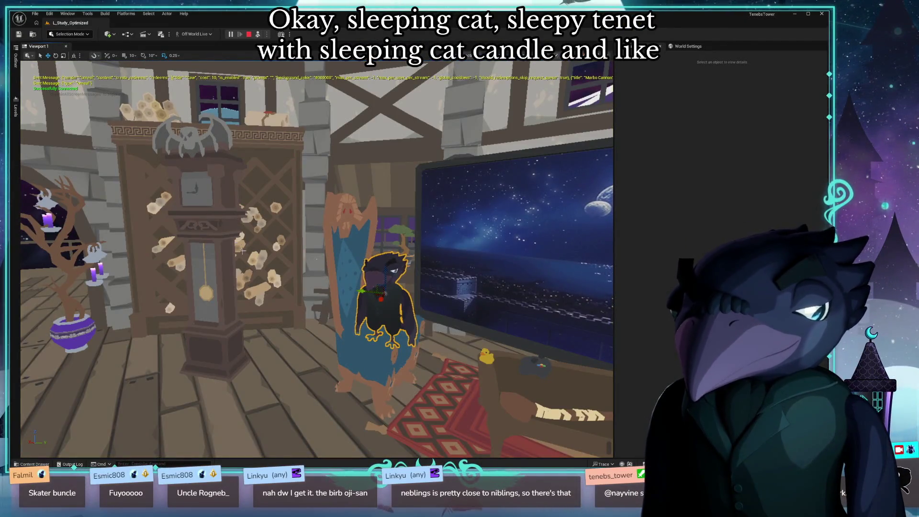
{"action": "left_click_drag", "start_coordinate": [242, 250], "coordinate": [426, 157]}
{"action": "right_click", "coordinate": [251, 21]}
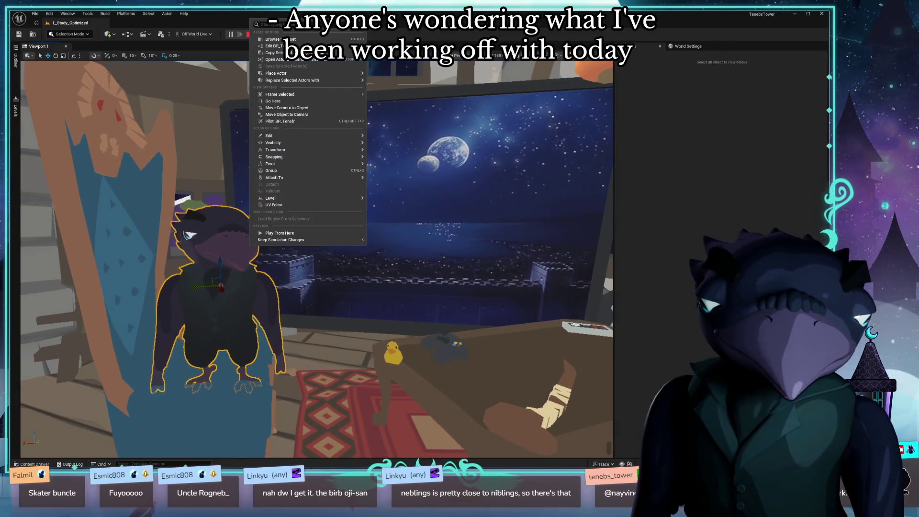
{"action": "key", "text": "Escape"}
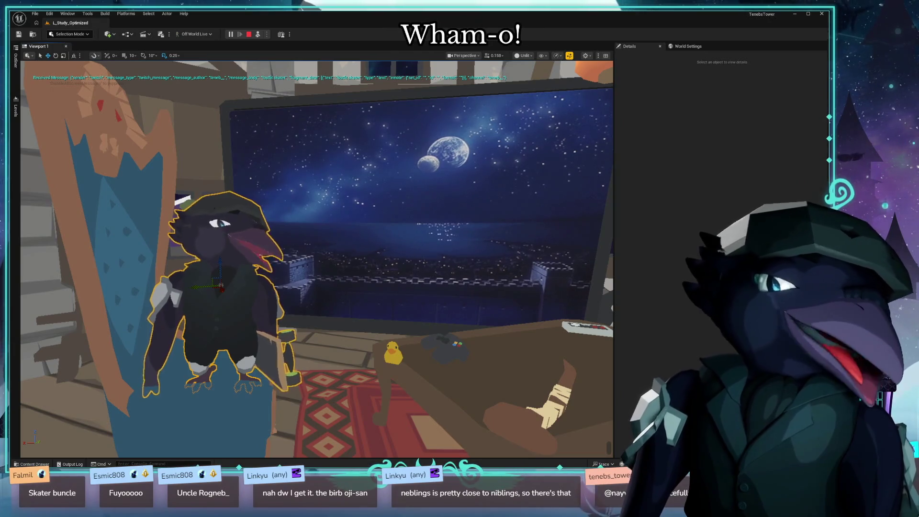
- Select BP_Teneb and its helmet StaticMeshComponent_0 in the component tree
{"action": "left_click", "coordinate": [216, 194]}
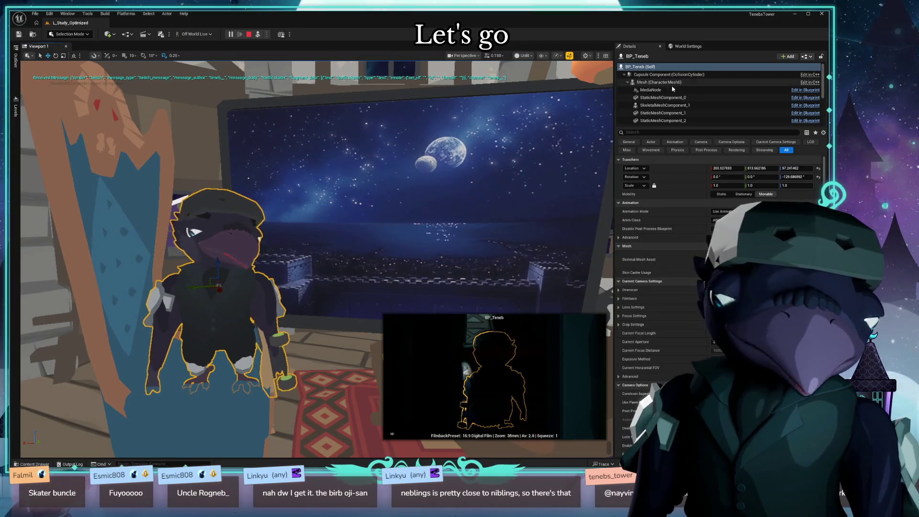
{"action": "scroll", "coordinate": [675, 96], "scroll_direction": "down", "scroll_amount": 3}
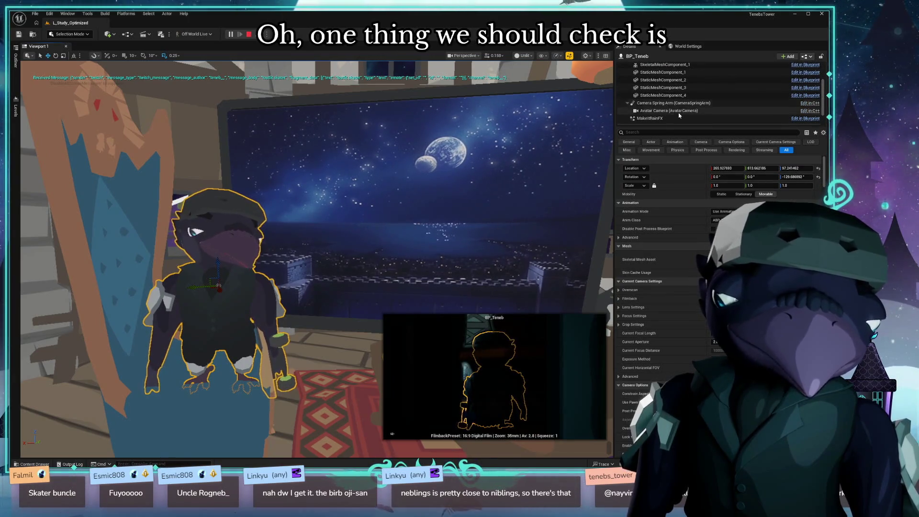
{"action": "scroll", "coordinate": [689, 96], "scroll_direction": "up", "scroll_amount": 2}
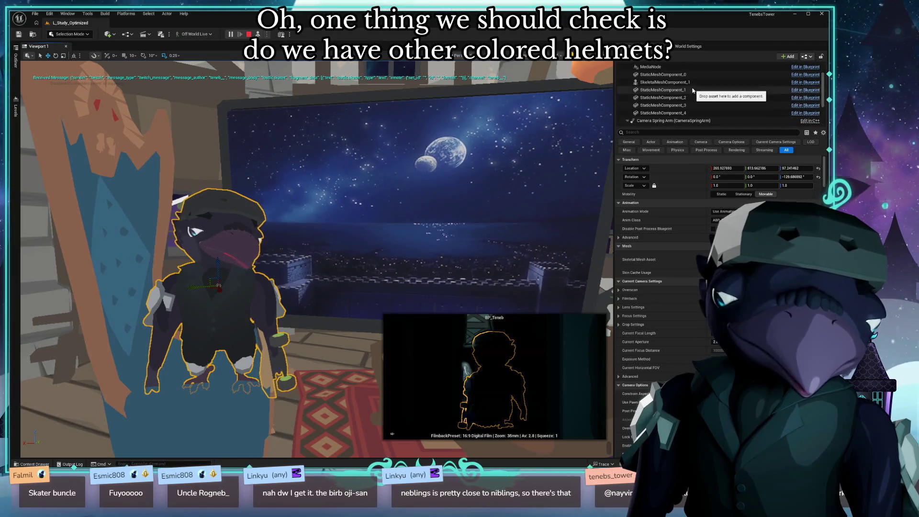
{"action": "left_click", "coordinate": [696, 84]}
{"action": "left_click", "coordinate": [720, 74]}
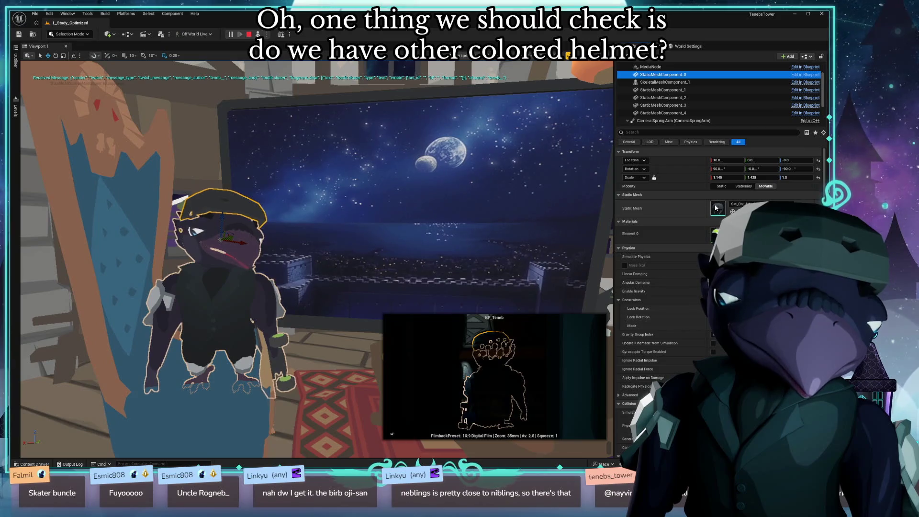
- Open the helmet mesh editor and try Mat_PolygonKids_01_B and 01_C on the helmet
{"action": "double_click", "coordinate": [718, 209]}
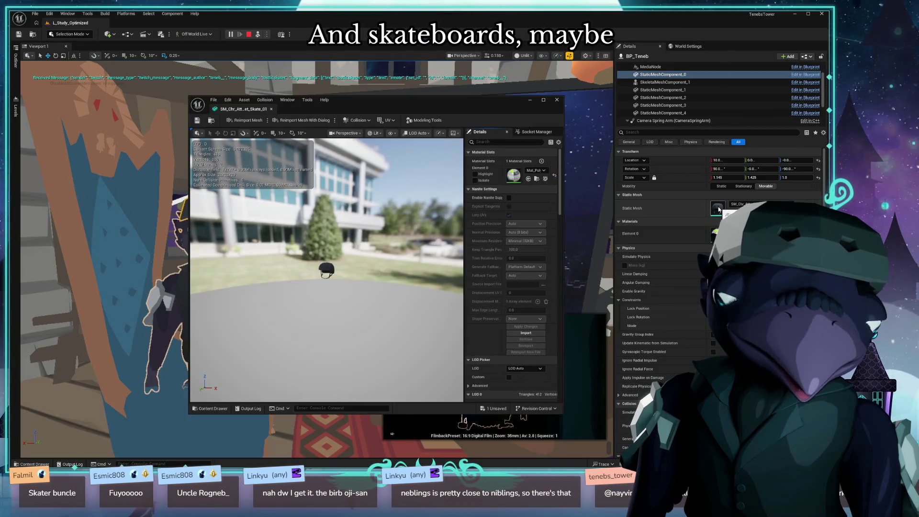
{"action": "scroll", "coordinate": [545, 180], "scroll_direction": "down", "scroll_amount": 2}
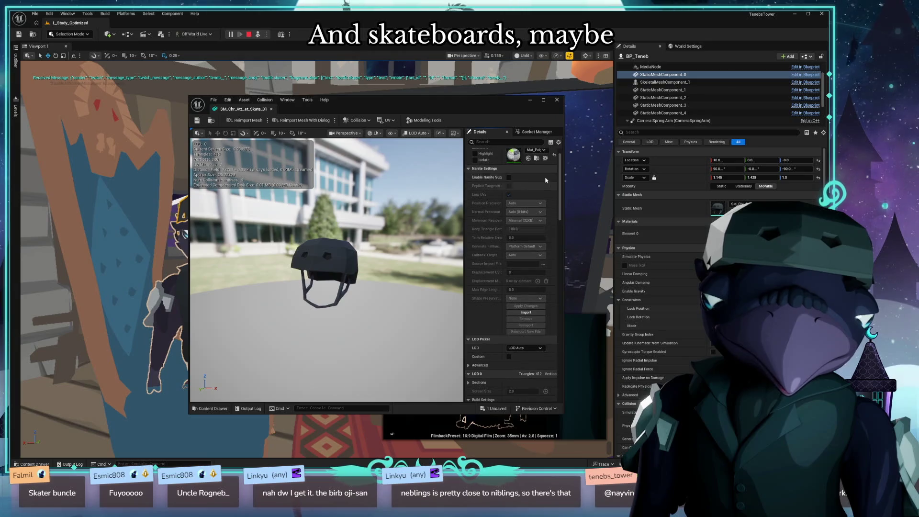
{"action": "scroll", "coordinate": [325, 268], "scroll_direction": "up", "scroll_amount": 5}
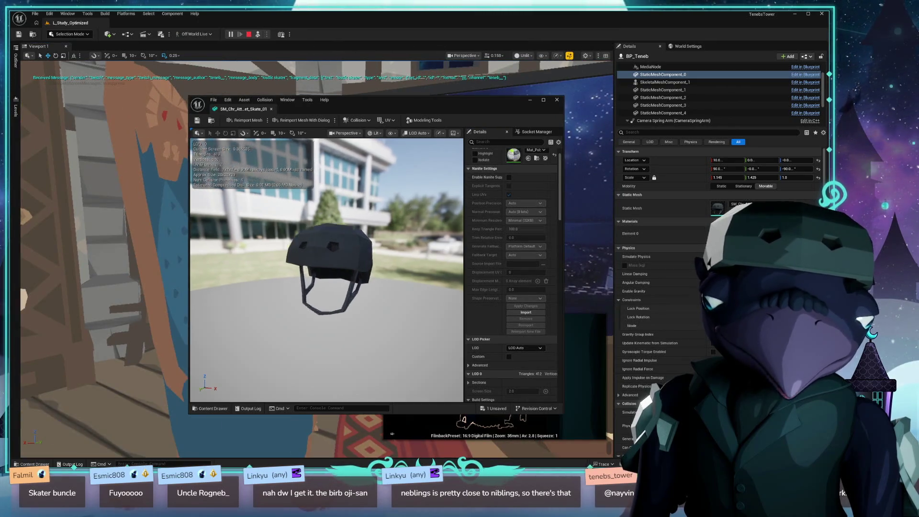
{"action": "scroll", "coordinate": [325, 268], "scroll_direction": "up", "scroll_amount": 2}
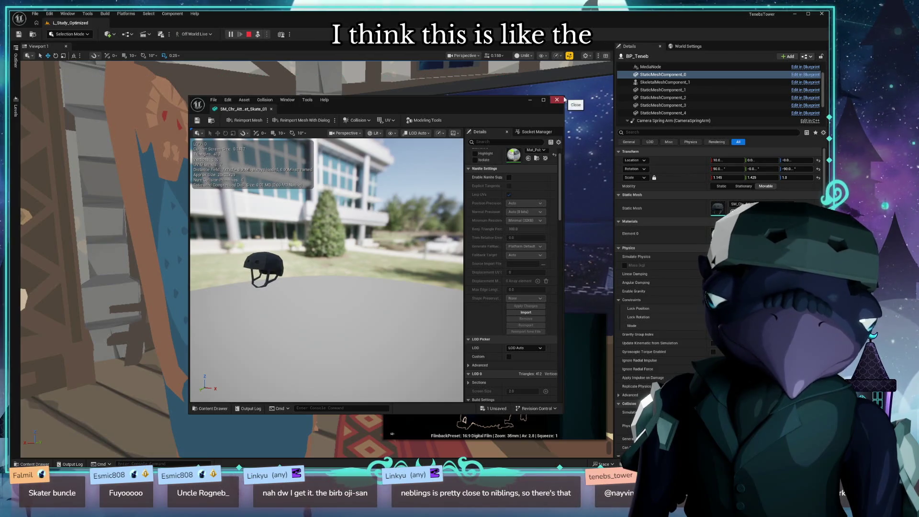
{"action": "left_click_drag", "start_coordinate": [564, 100], "coordinate": [759, 60]}
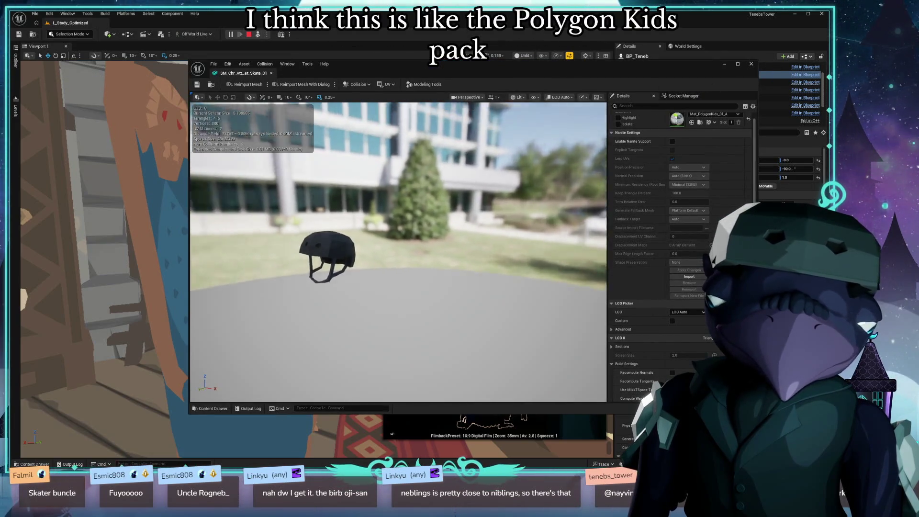
{"action": "scroll", "coordinate": [398, 252], "scroll_direction": "up", "scroll_amount": 5}
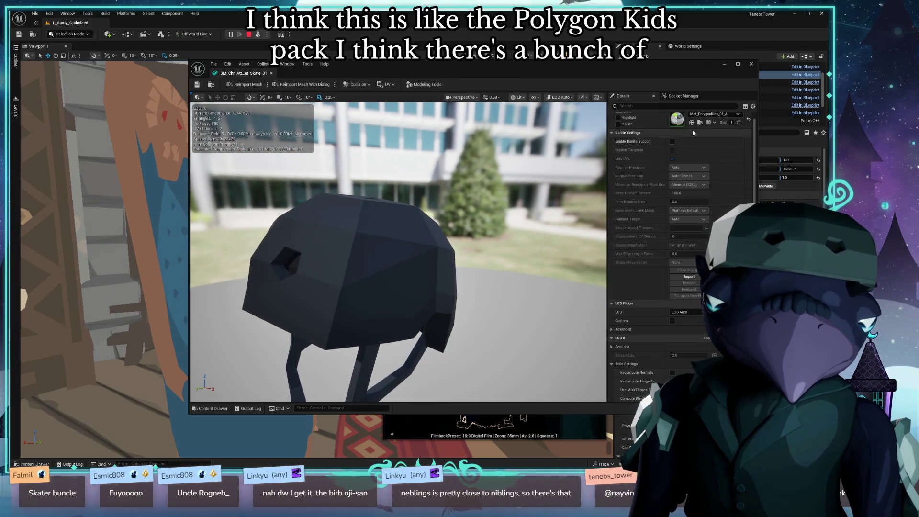
{"action": "left_click", "coordinate": [708, 115]}
{"action": "left_click", "coordinate": [737, 191]}
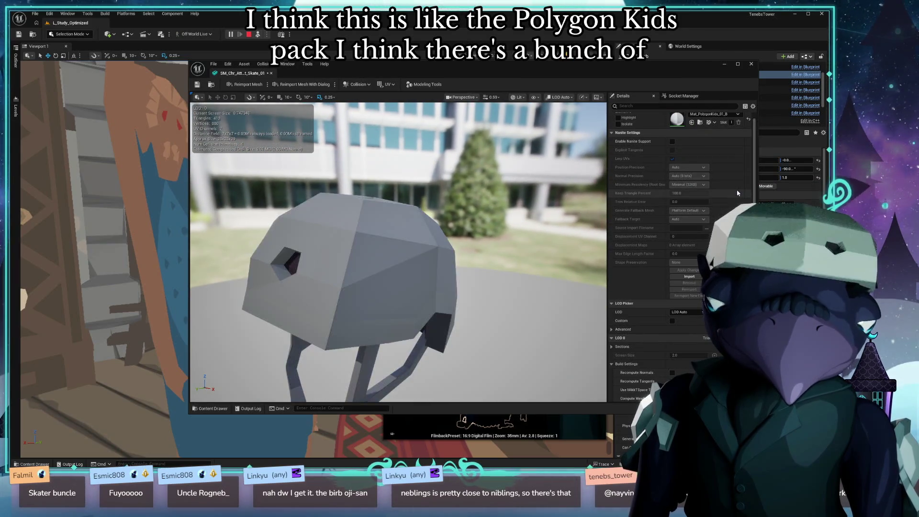
{"action": "left_click", "coordinate": [708, 117]}
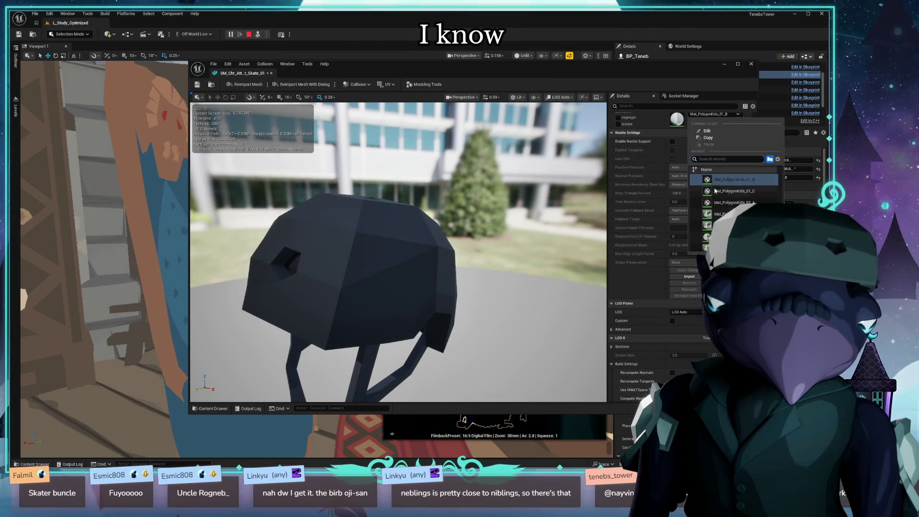
{"action": "left_click", "coordinate": [717, 194]}
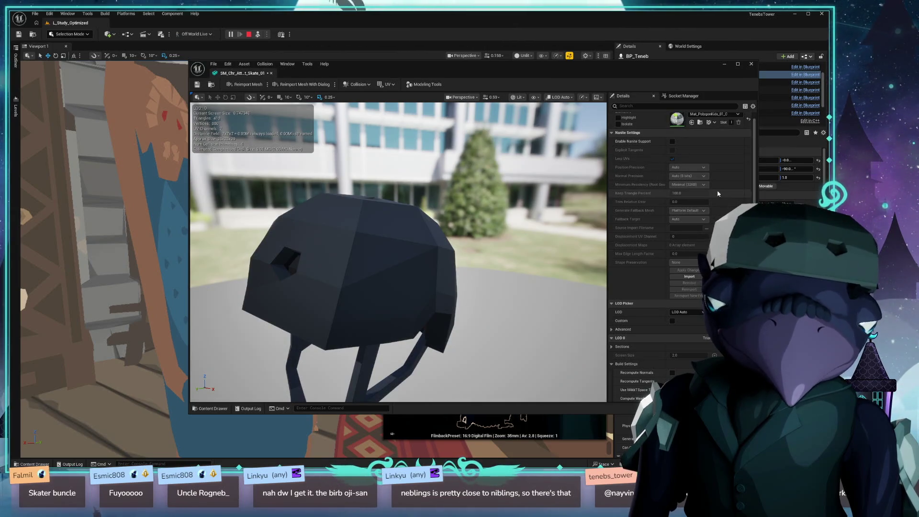
- Try 02_A blue, 02_B and 03_B red, settle on yellow 04_A, then close the editor
{"action": "left_click", "coordinate": [714, 115]}
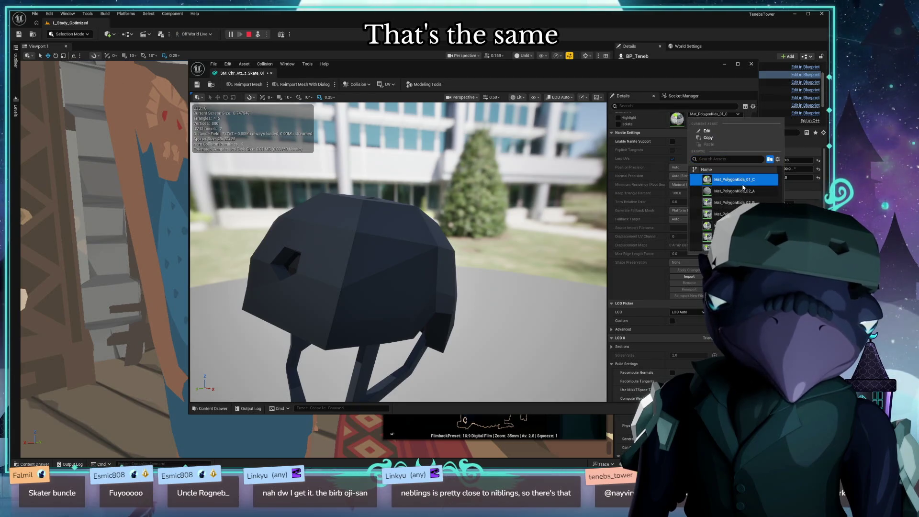
{"action": "left_click", "coordinate": [745, 191]}
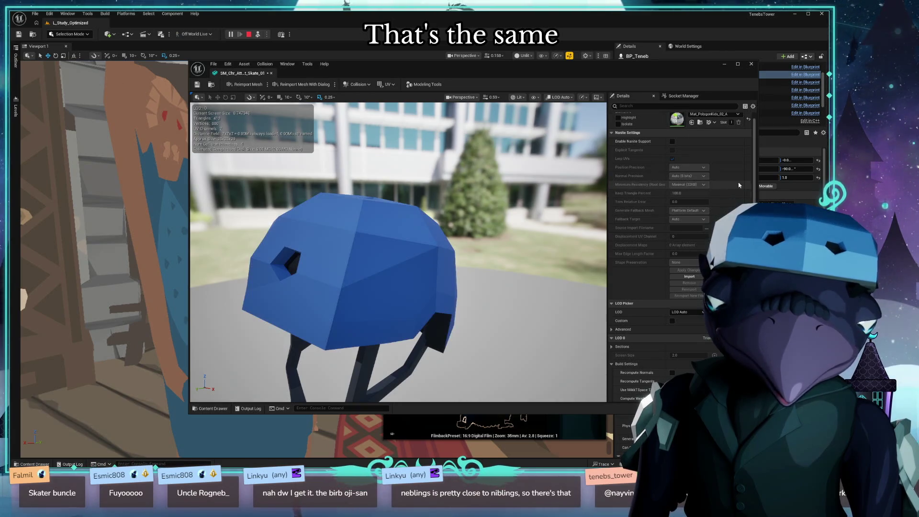
{"action": "left_click", "coordinate": [723, 114]}
{"action": "left_click", "coordinate": [723, 192]}
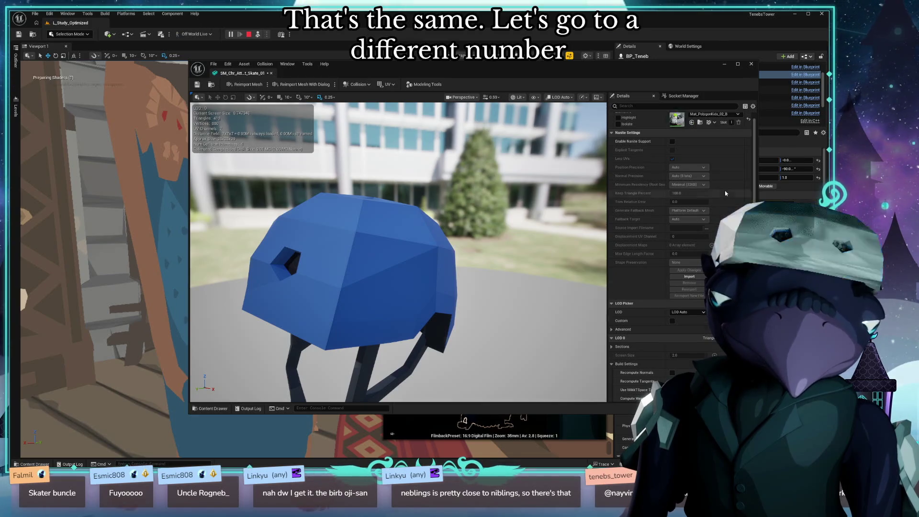
{"action": "left_click", "coordinate": [716, 116]}
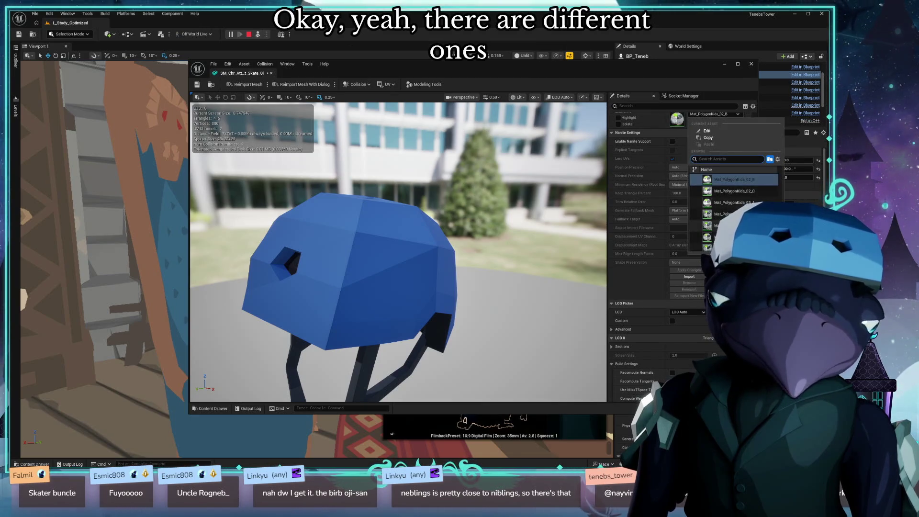
{"action": "left_click", "coordinate": [722, 214]}
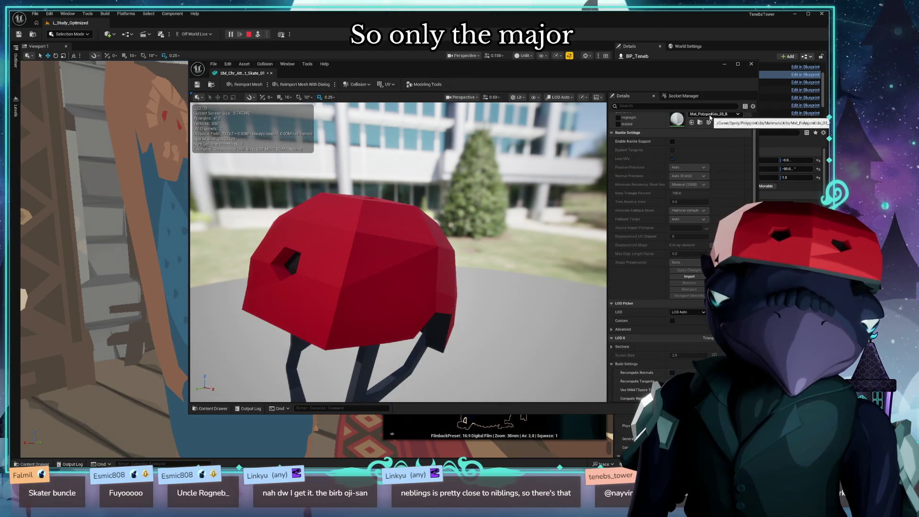
{"action": "left_click", "coordinate": [710, 117]}
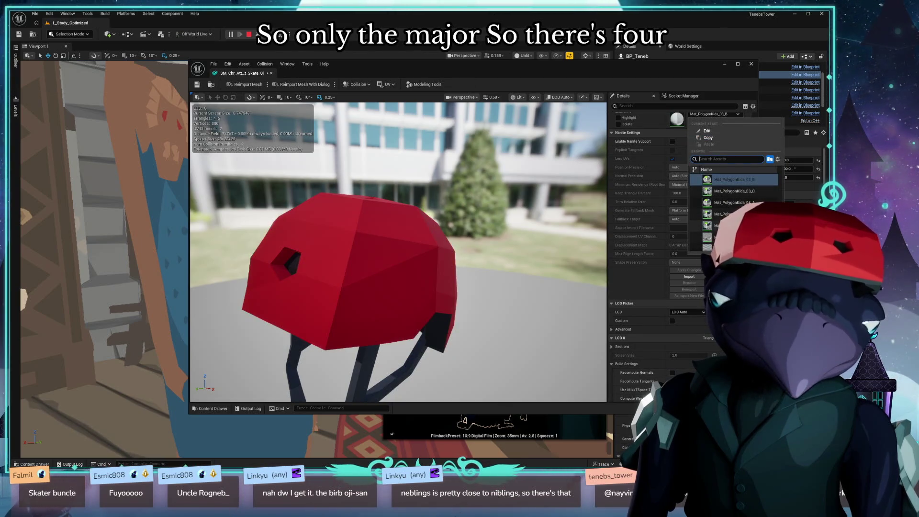
{"action": "left_click", "coordinate": [732, 202]}
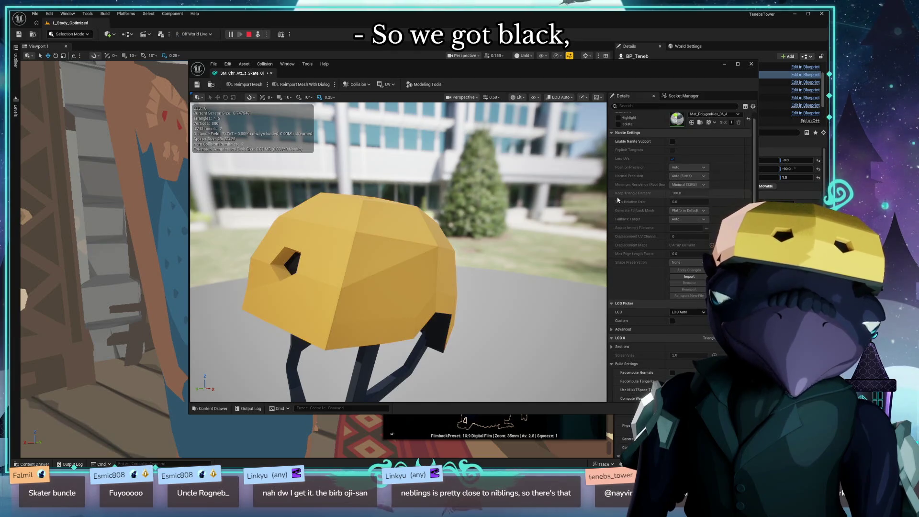
{"action": "left_click_drag", "start_coordinate": [507, 297], "coordinate": [538, 298]}
{"action": "scroll", "coordinate": [537, 298], "scroll_direction": "down", "scroll_amount": 3}
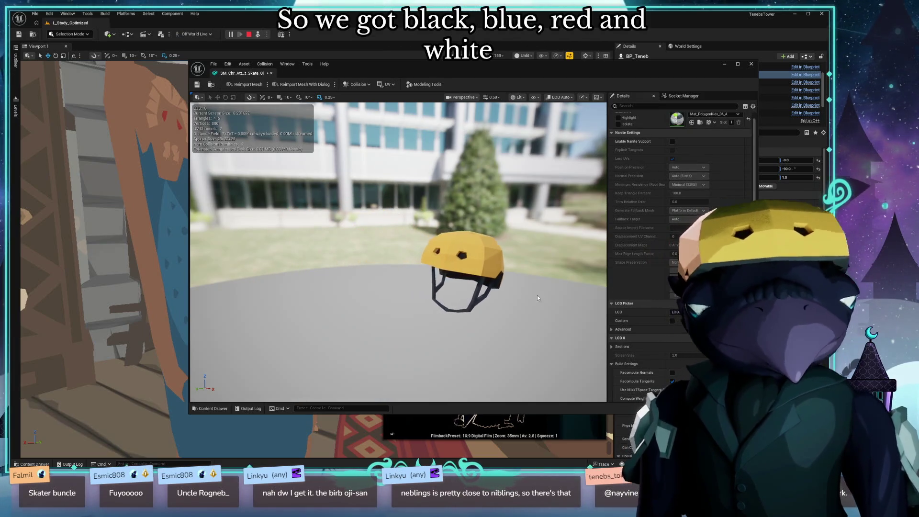
{"action": "left_click", "coordinate": [751, 64]}
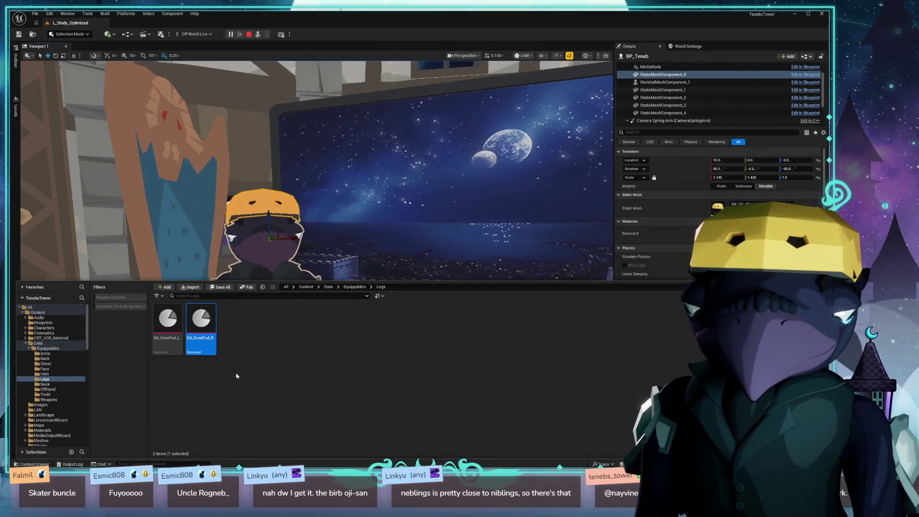
- Open DA_SkateHelmet from the Data/Equippables/Hats folder in the Content Drawer
{"action": "left_click", "coordinate": [50, 374]}
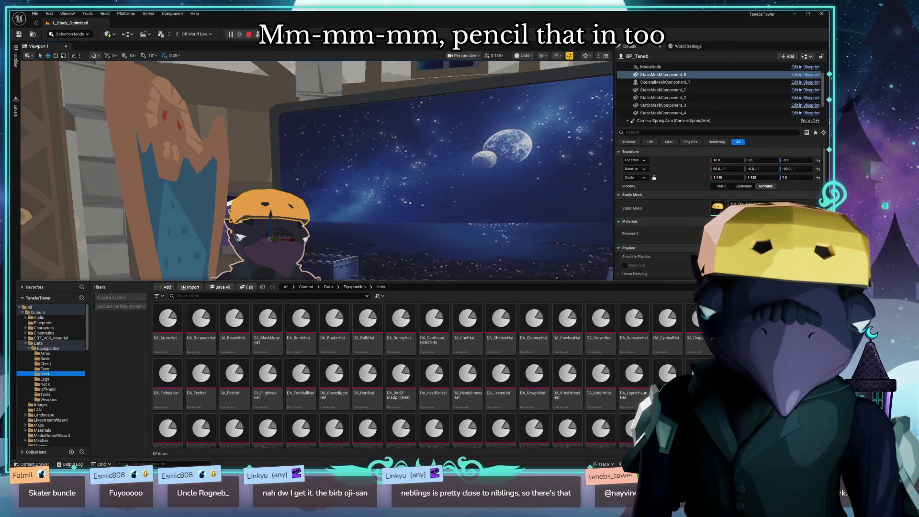
{"action": "scroll", "coordinate": [667, 356], "scroll_direction": "down", "scroll_amount": 1}
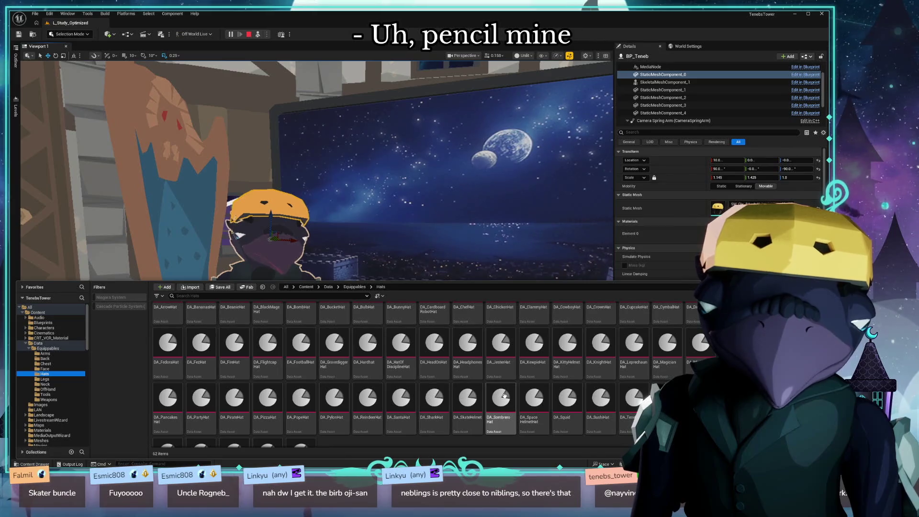
{"action": "double_click", "coordinate": [469, 405]}
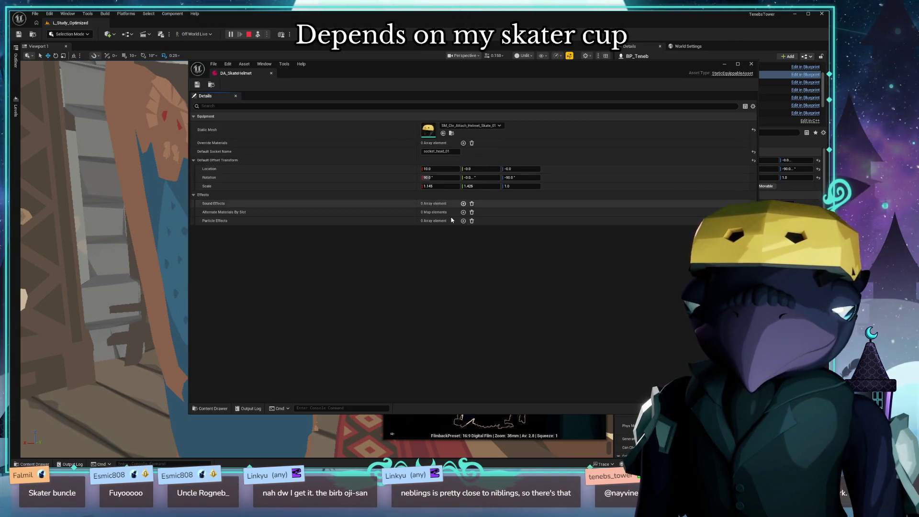
- Add an Alternate Materials By Slot entry with empty material elements
{"action": "left_click", "coordinate": [463, 213]}
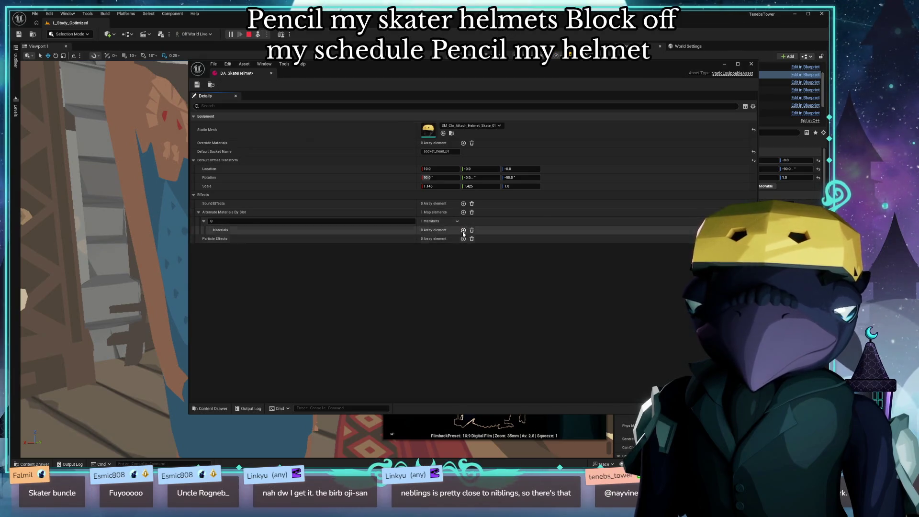
{"action": "left_click", "coordinate": [463, 230]}
{"action": "left_click", "coordinate": [463, 230]}
{"action": "left_click", "coordinate": [463, 230]}
{"action": "left_click", "coordinate": [463, 230]}
{"action": "left_click", "coordinate": [459, 239]}
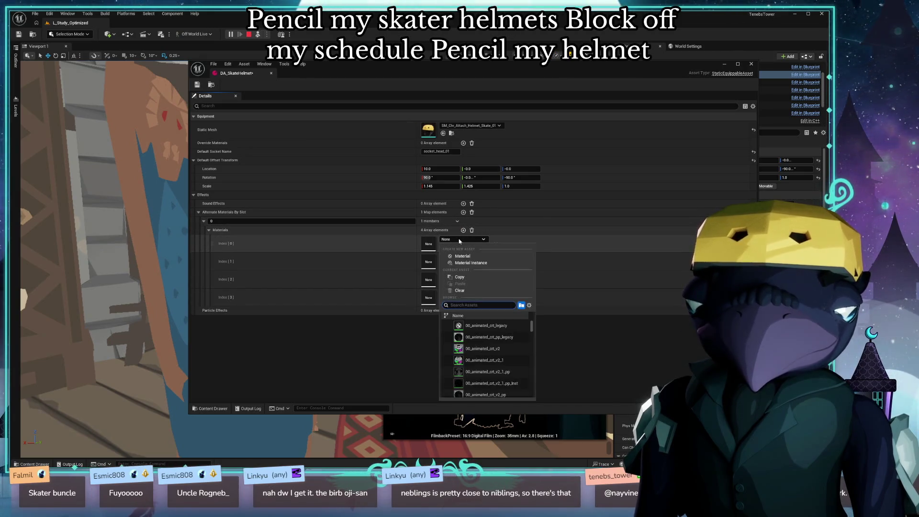
{"action": "left_click", "coordinate": [334, 340]}
{"action": "key", "text": "ctrl+space"}
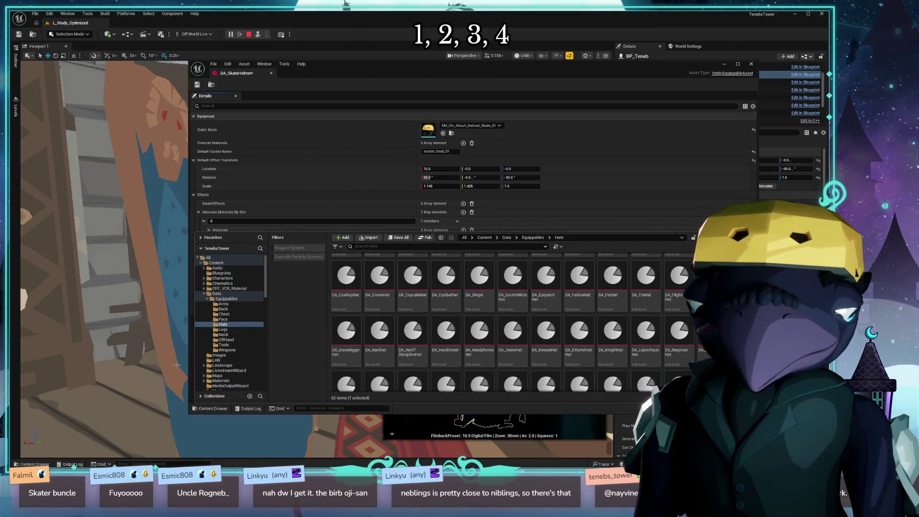
{"action": "key", "text": "ctrl+space"}
{"action": "mouse_move", "coordinate": [345, 75]}
{"action": "left_mouse_down"}
{"action": "mouse_move", "coordinate": [468, 236]}
{"action": "mouse_move", "coordinate": [295, 189]}
{"action": "mouse_move", "coordinate": [292, 141]}
{"action": "left_mouse_up"}
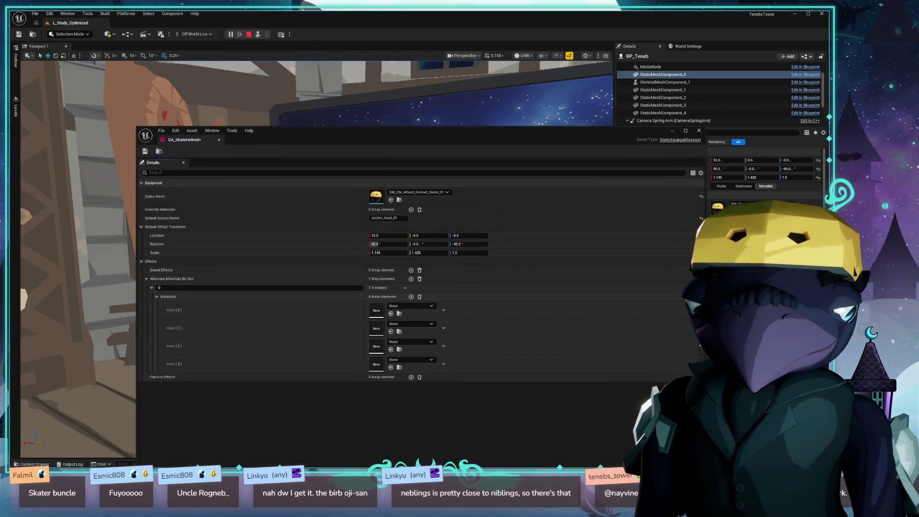
{"action": "key", "text": "ctrl+space"}
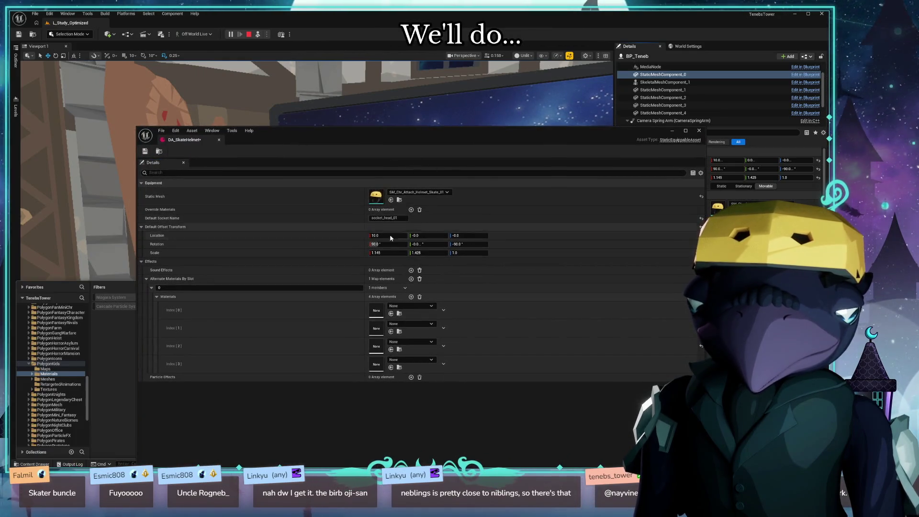
- Fill the material elements with Mat_PolygonKids_04_A
{"action": "left_click", "coordinate": [391, 313]}
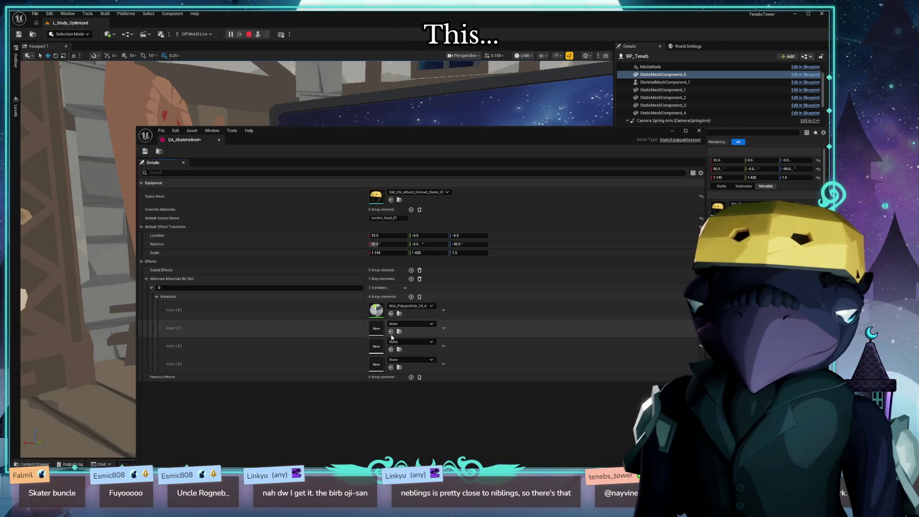
{"action": "left_click", "coordinate": [391, 331]}
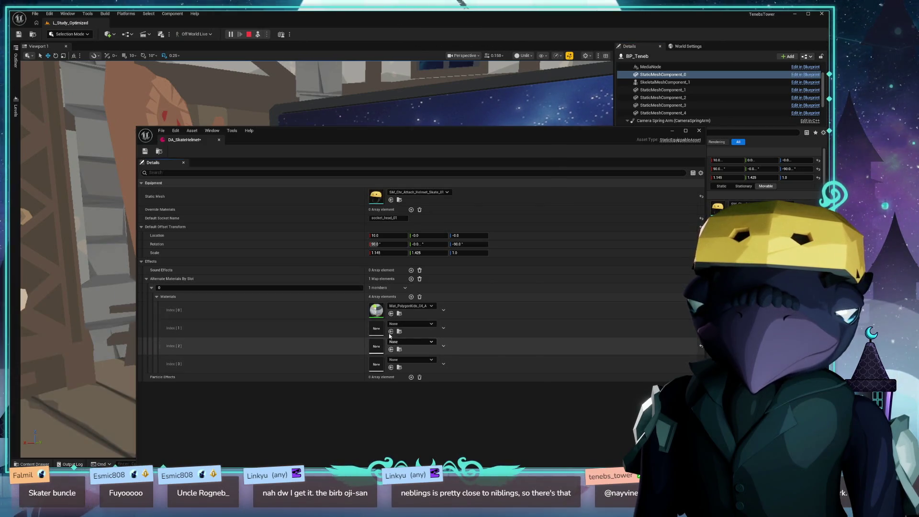
{"action": "left_click", "coordinate": [391, 367]}
{"action": "left_click", "coordinate": [411, 324]}
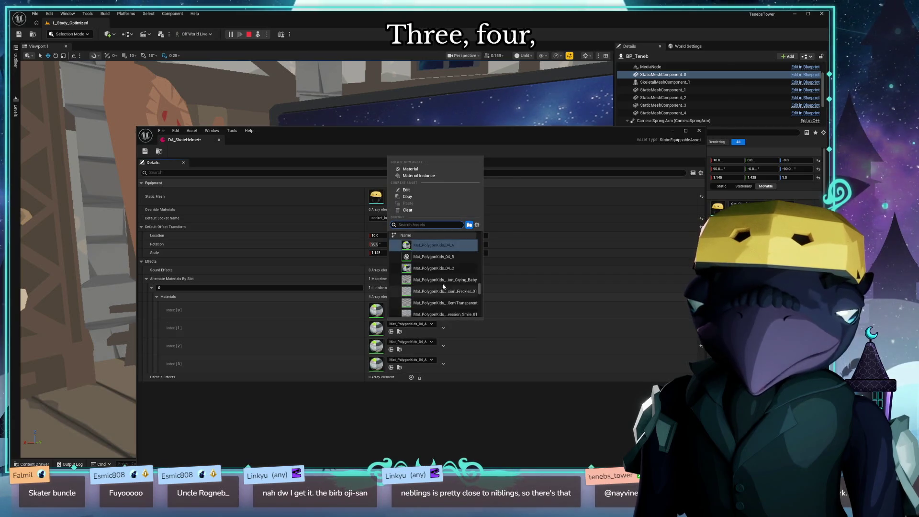
{"action": "key", "text": "Escape"}
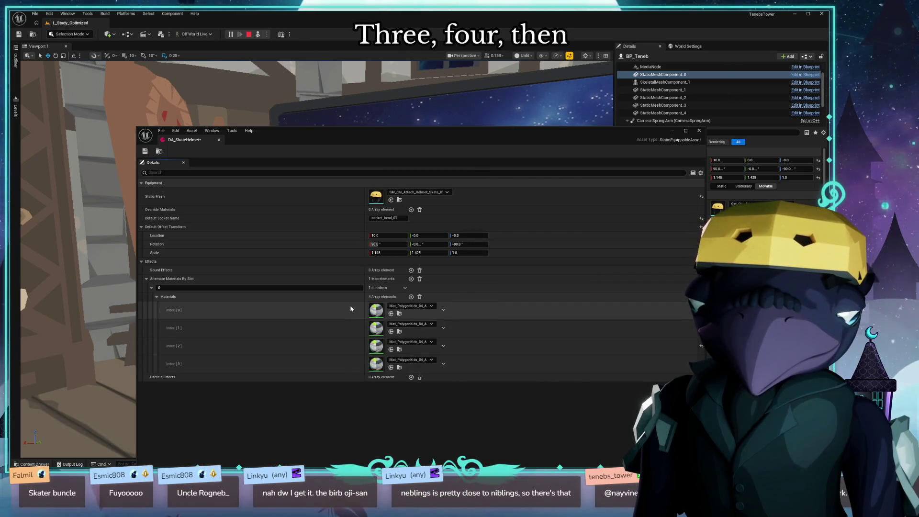
- Reassign the third, second and first elements to Mat_PolygonKids_03_A, 02_A and 01_A
{"action": "left_click", "coordinate": [410, 342]}
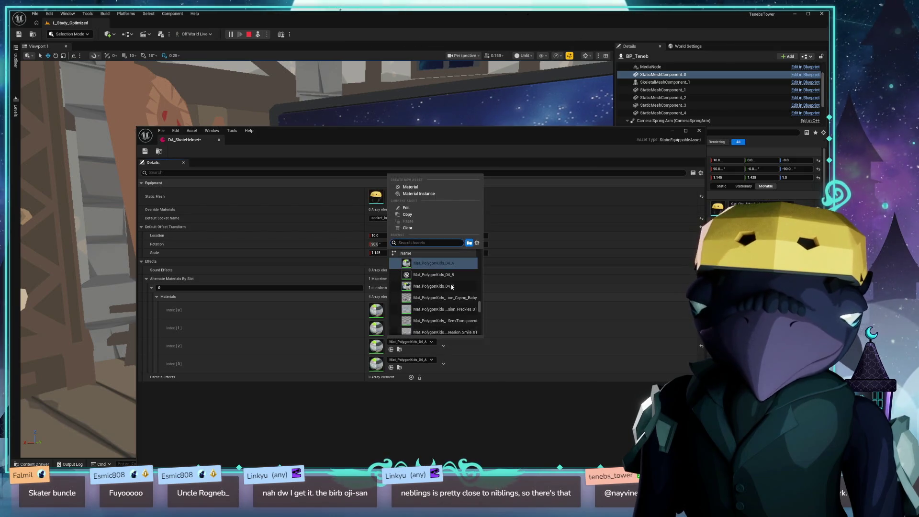
{"action": "scroll", "coordinate": [454, 283], "scroll_direction": "up", "scroll_amount": 3}
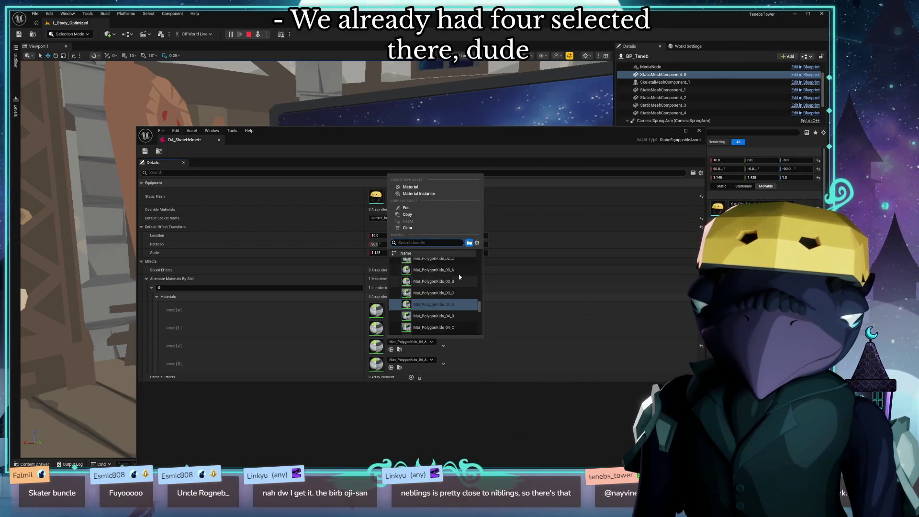
{"action": "left_click", "coordinate": [433, 286]}
{"action": "left_click", "coordinate": [414, 326]}
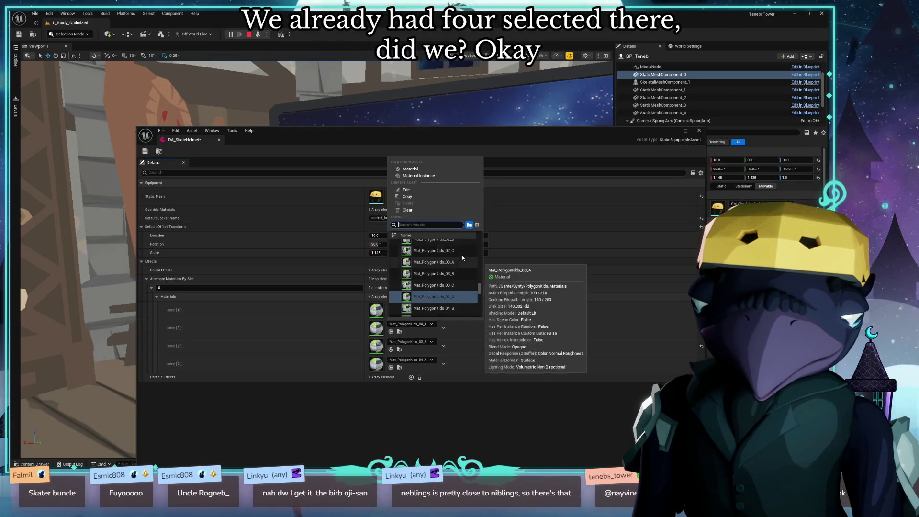
{"action": "left_click", "coordinate": [433, 248]}
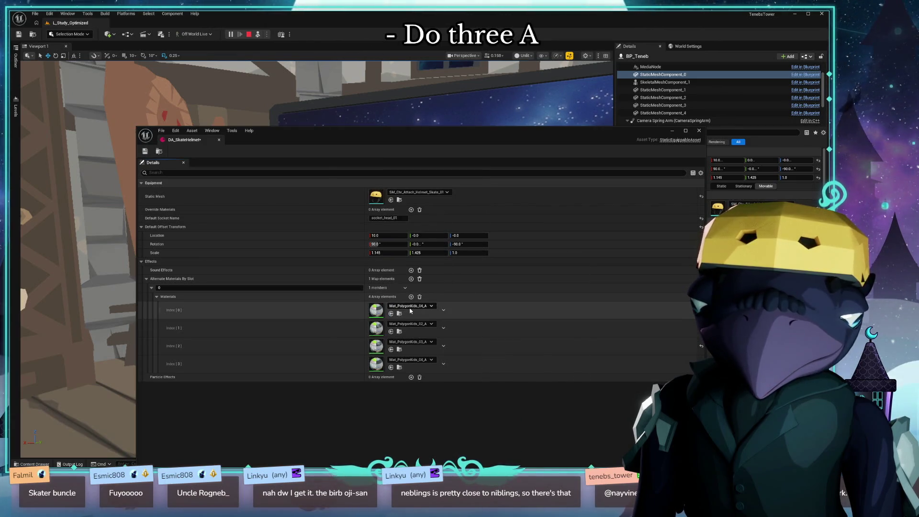
{"action": "left_click", "coordinate": [411, 306]}
{"action": "scroll", "coordinate": [457, 252], "scroll_direction": "up", "scroll_amount": 3}
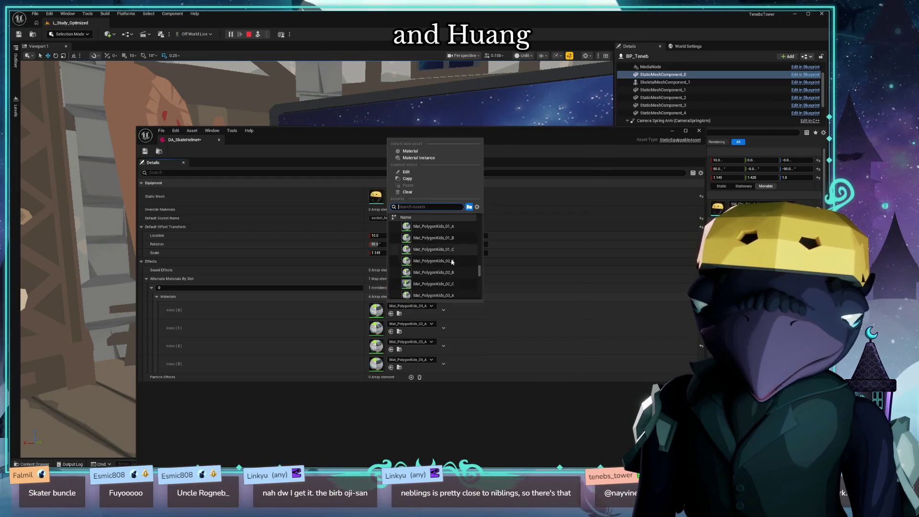
{"action": "scroll", "coordinate": [457, 260], "scroll_direction": "up", "scroll_amount": 3}
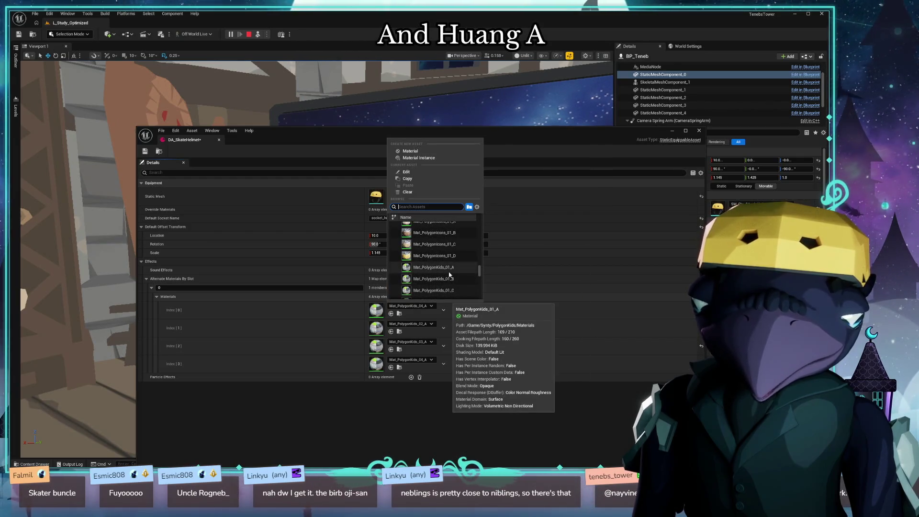
{"action": "left_click", "coordinate": [447, 268]}
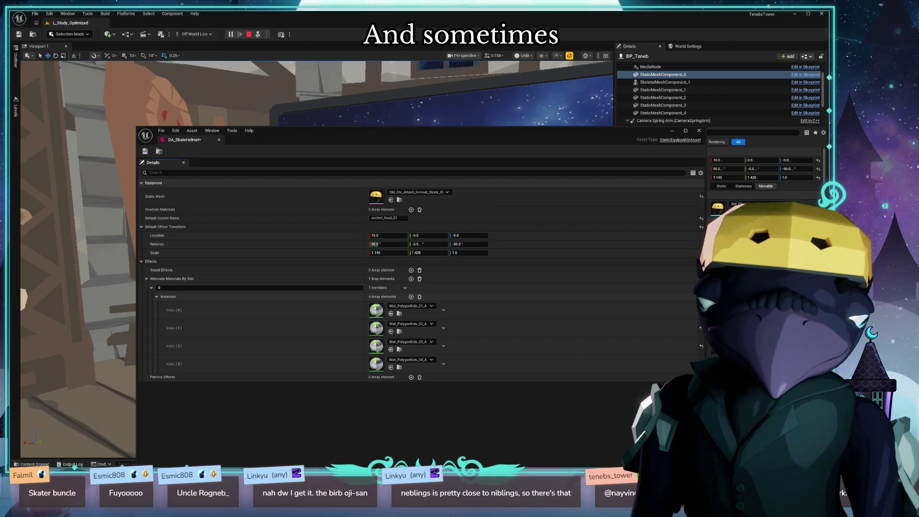
{"action": "key", "text": "ctrl+space"}
- Move the helmet asset window aside, open the Alts materials folder, and select the avatar's helmet component
{"action": "mouse_move", "coordinate": [606, 143]}
{"action": "left_mouse_down"}
{"action": "mouse_move", "coordinate": [716, 104]}
{"action": "mouse_move", "coordinate": [791, 97]}
{"action": "left_mouse_up"}
{"action": "left_click", "coordinate": [179, 318]}
{"action": "double_click", "coordinate": [180, 317]}
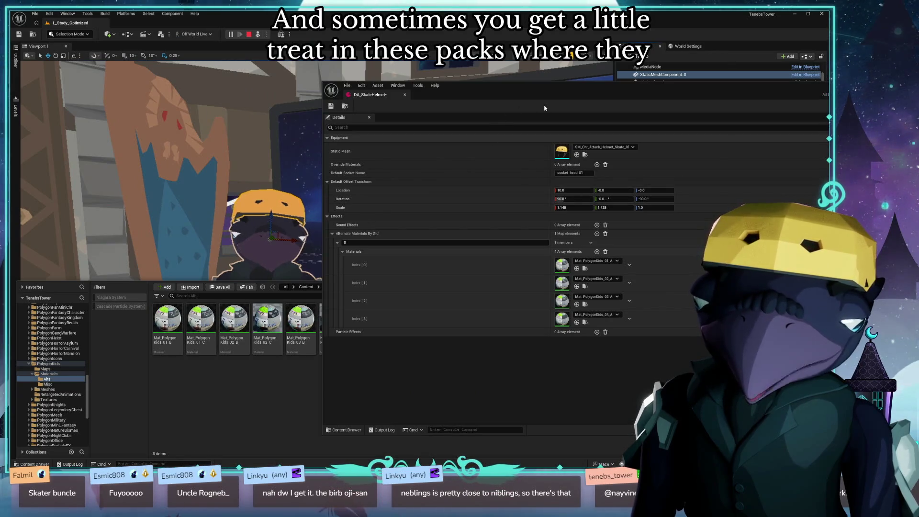
{"action": "left_click", "coordinate": [577, 92]}
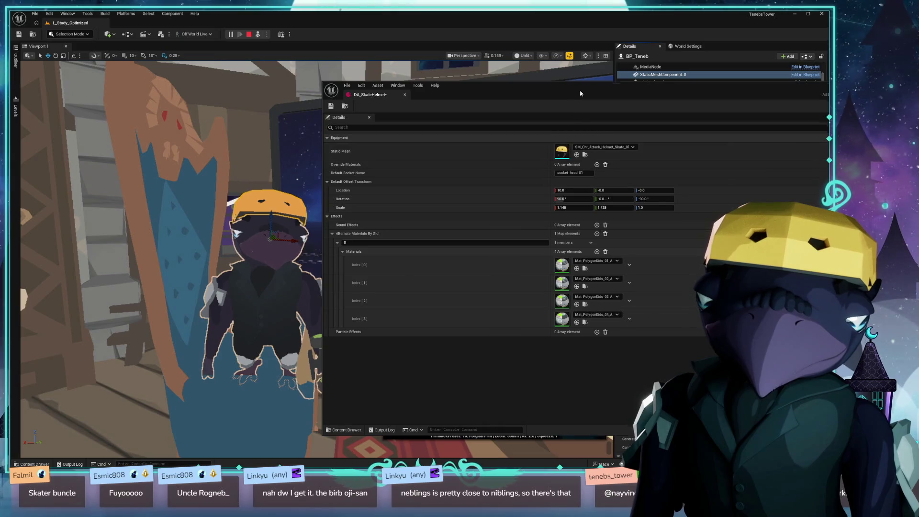
{"action": "mouse_move", "coordinate": [576, 92]}
{"action": "left_mouse_down"}
{"action": "mouse_move", "coordinate": [263, 281]}
{"action": "mouse_move", "coordinate": [344, 125]}
{"action": "mouse_move", "coordinate": [516, 112]}
{"action": "mouse_move", "coordinate": [294, 93]}
{"action": "left_mouse_up"}
{"action": "left_click", "coordinate": [401, 97]}
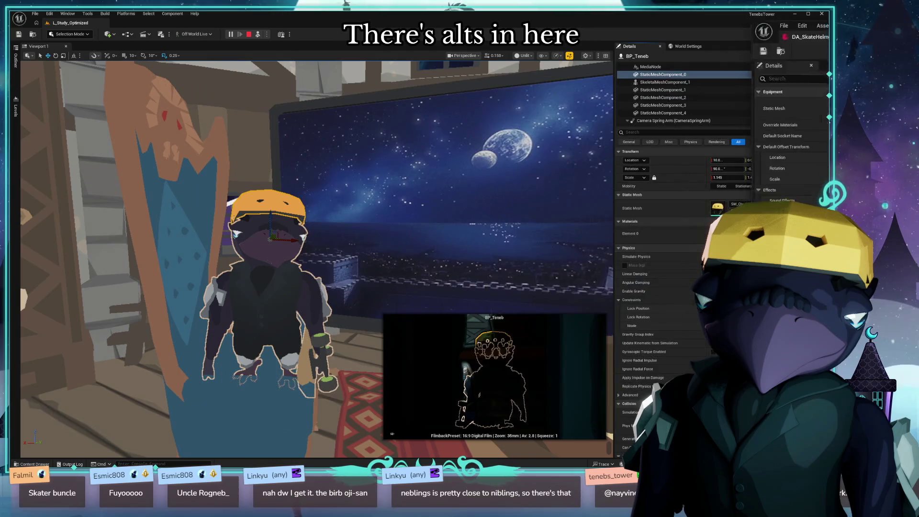
{"action": "key", "text": "ctrl+space"}
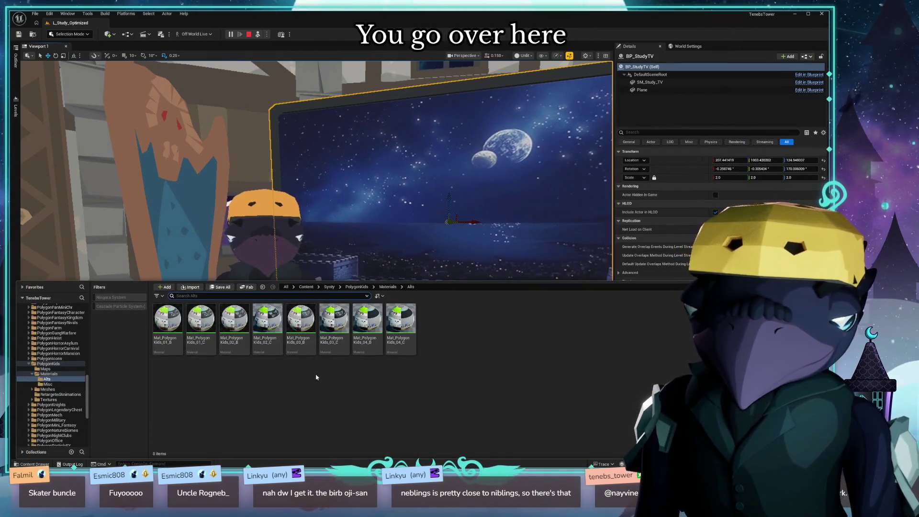
{"action": "left_click", "coordinate": [168, 320]}
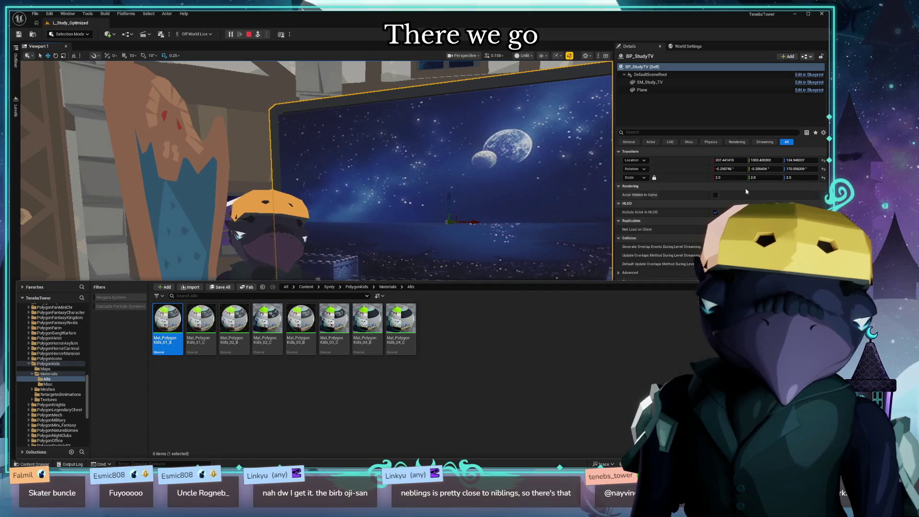
{"action": "left_click", "coordinate": [282, 208]}
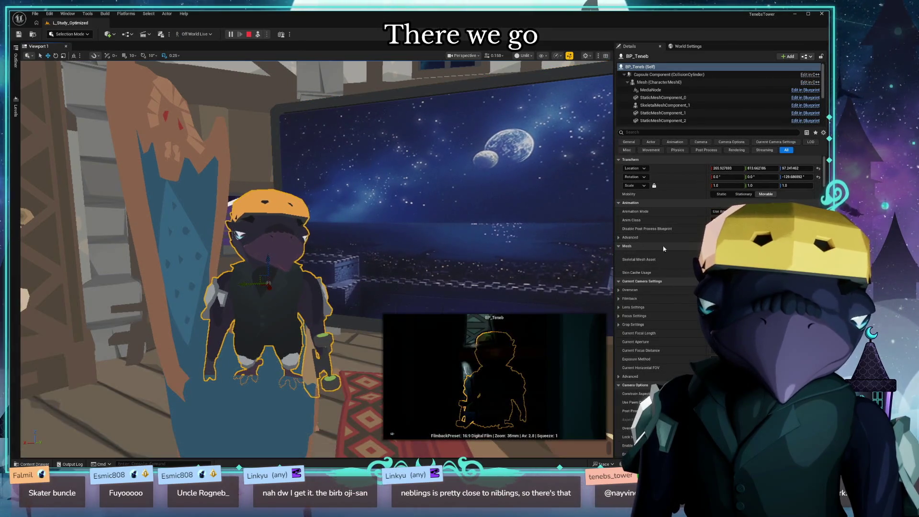
{"action": "left_click", "coordinate": [288, 198]}
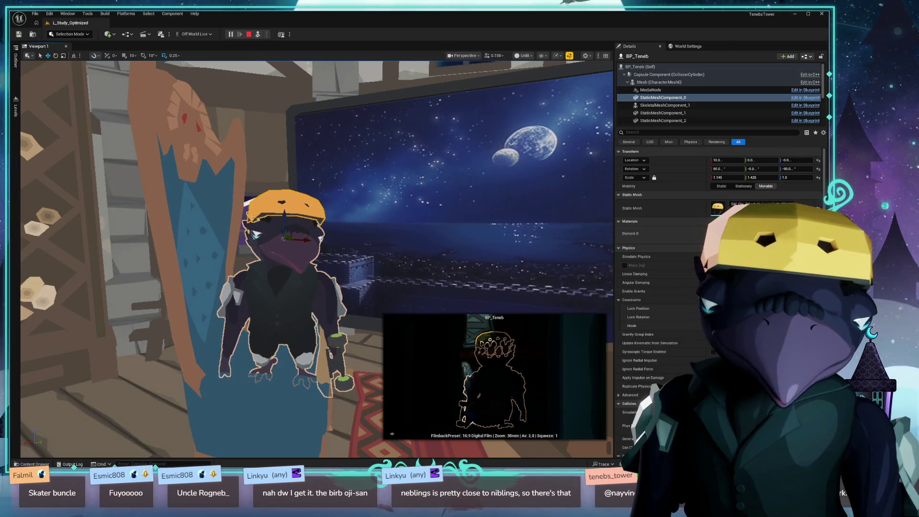
{"action": "key", "text": "ctrl+space"}
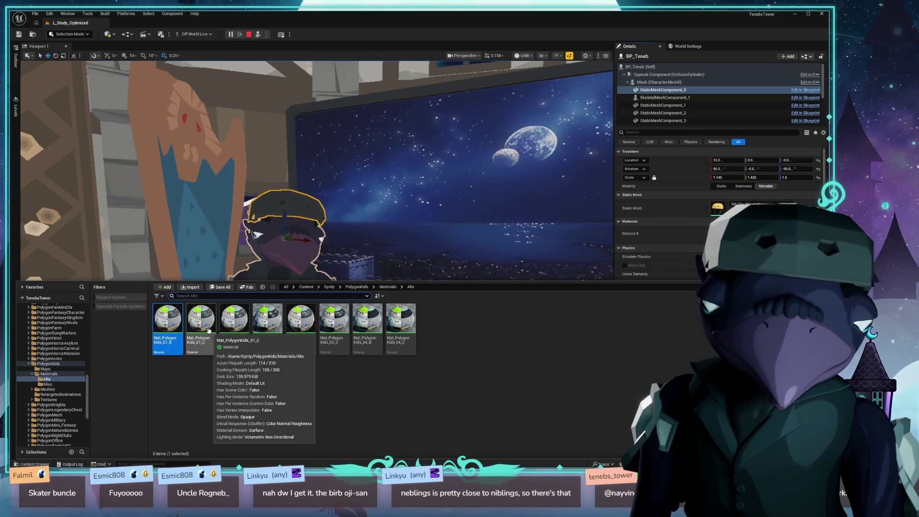
- Apply the blue, black and red alternate materials to the helmet, then browse Materials/Misc
{"action": "left_click", "coordinate": [274, 324]}
{"action": "key", "text": "ctrl+space"}
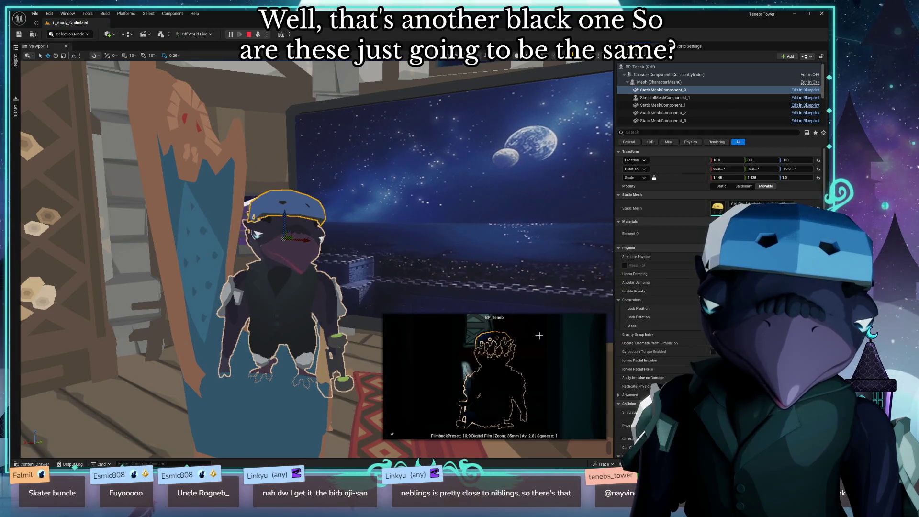
{"action": "key", "text": "ctrl+space"}
{"action": "left_click", "coordinate": [345, 316]}
{"action": "key", "text": "ctrl+space"}
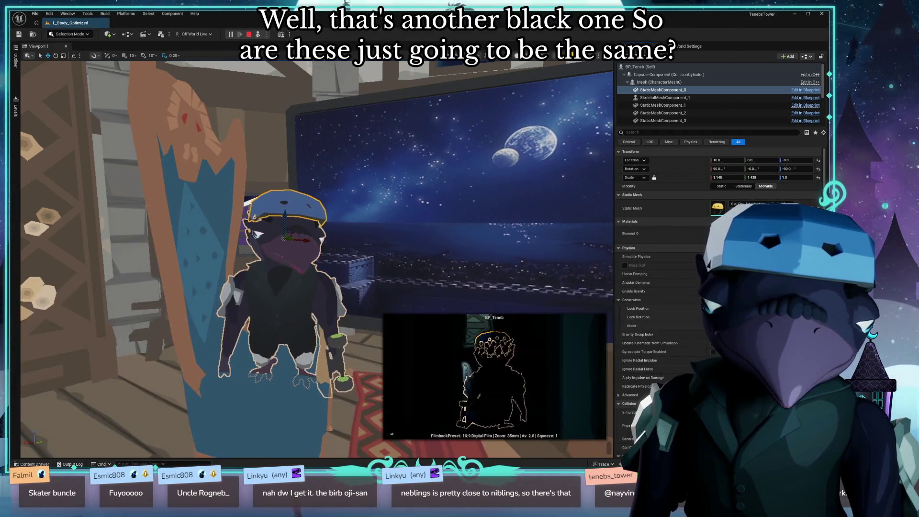
{"action": "key", "text": "ctrl+space"}
{"action": "left_click", "coordinate": [401, 330]}
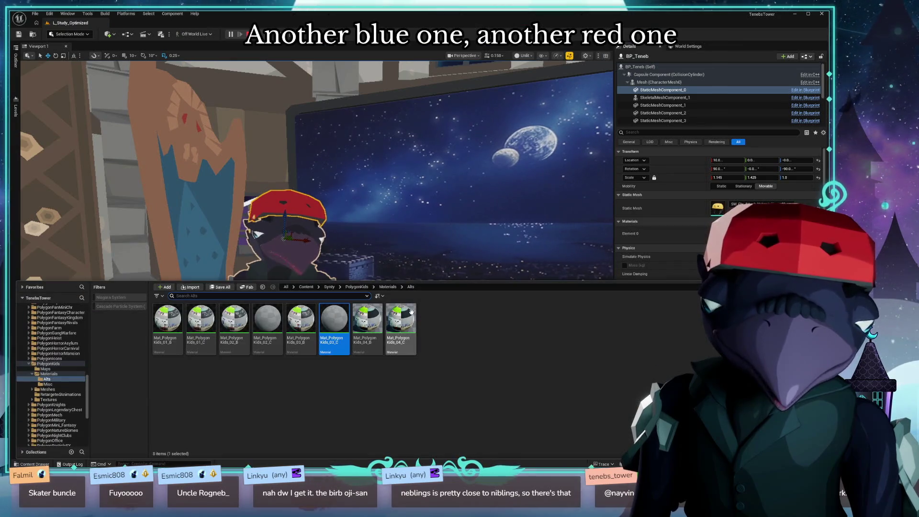
{"action": "key", "text": "ctrl+space"}
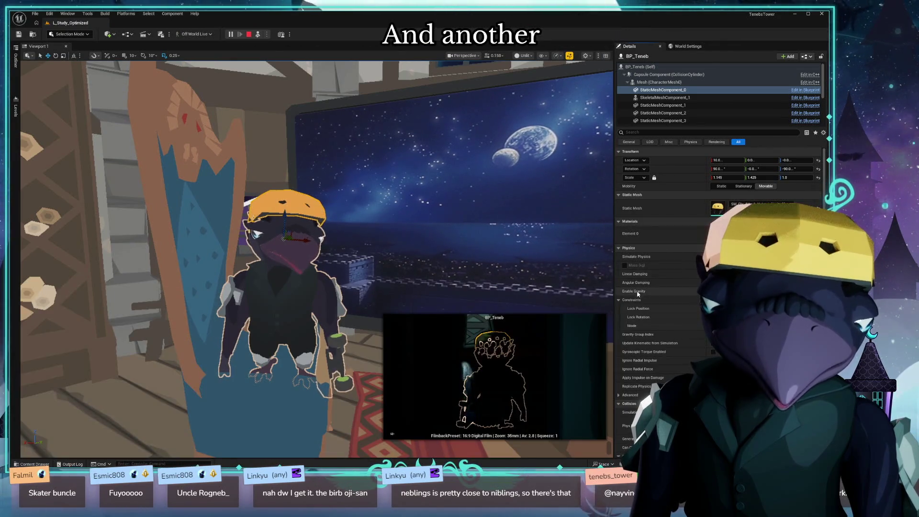
{"action": "key", "text": "ctrl+space"}
{"action": "left_click", "coordinate": [388, 286]}
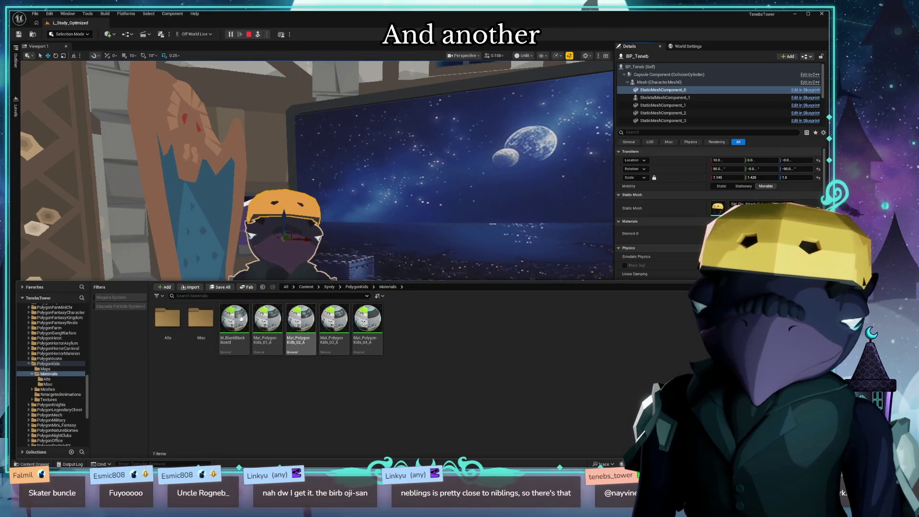
{"action": "double_click", "coordinate": [201, 318]}
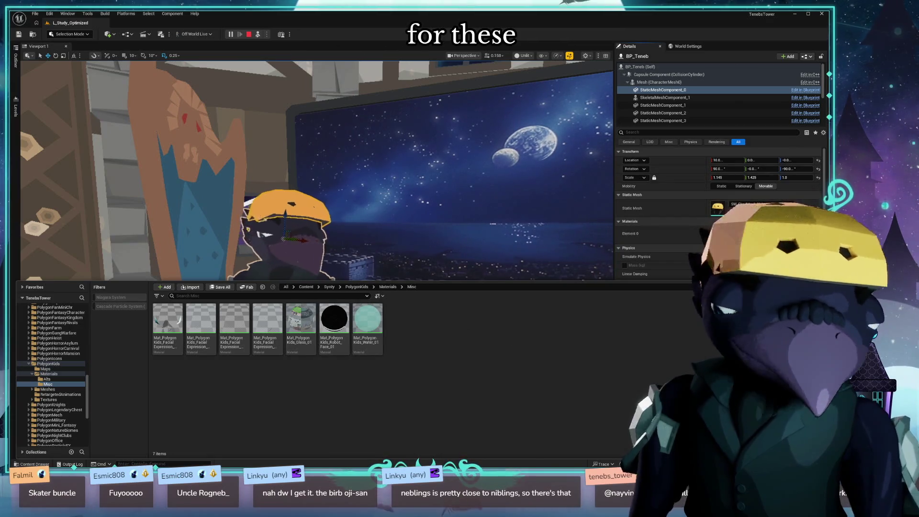
{"action": "key", "text": "ctrl+space"}
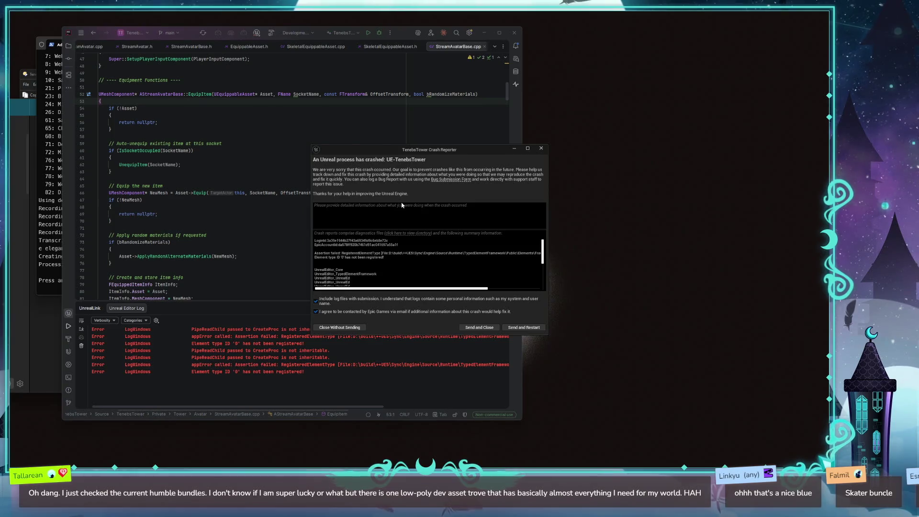
- Enlarge the crash report to read the callstack, then close the Crash Reporter
{"action": "scroll", "coordinate": [421, 261], "scroll_direction": "down", "scroll_amount": 10}
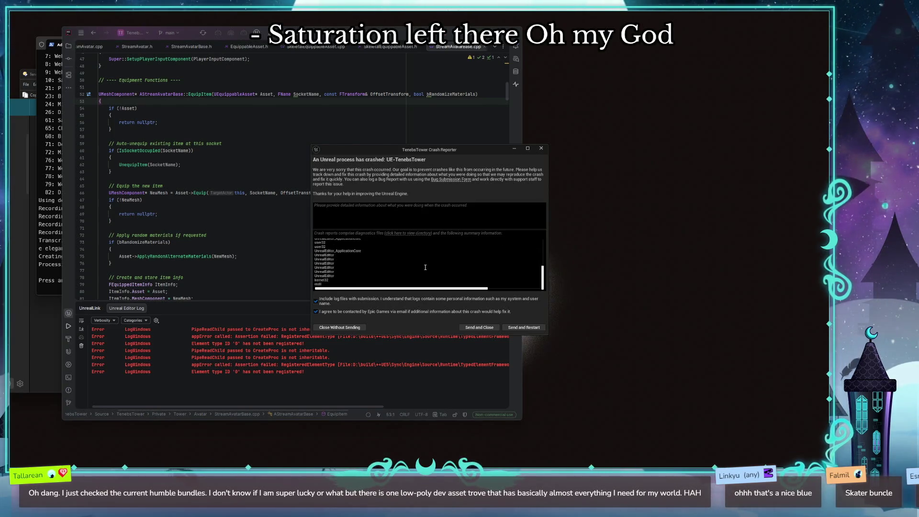
{"action": "scroll", "coordinate": [425, 267], "scroll_direction": "up", "scroll_amount": 10}
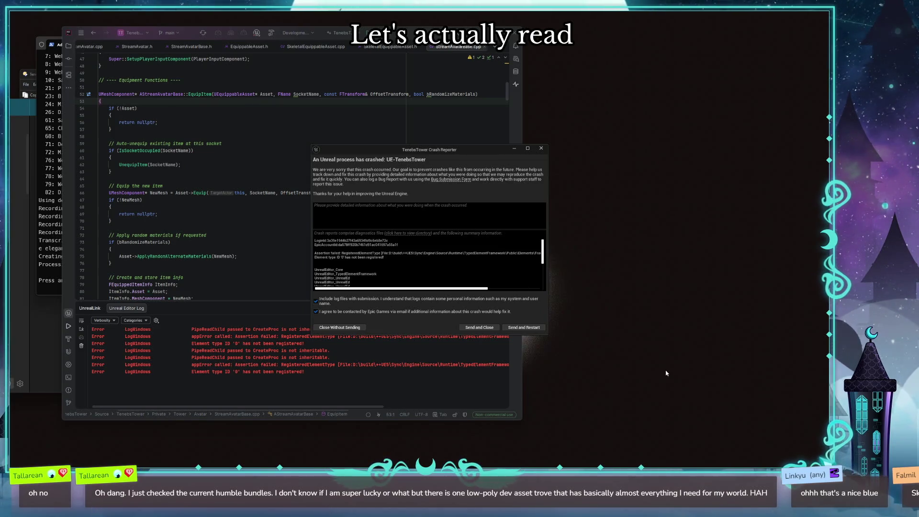
{"action": "mouse_move", "coordinate": [547, 335]}
{"action": "left_mouse_down"}
{"action": "mouse_move", "coordinate": [747, 437]}
{"action": "mouse_move", "coordinate": [636, 439]}
{"action": "mouse_move", "coordinate": [652, 434]}
{"action": "left_mouse_up"}
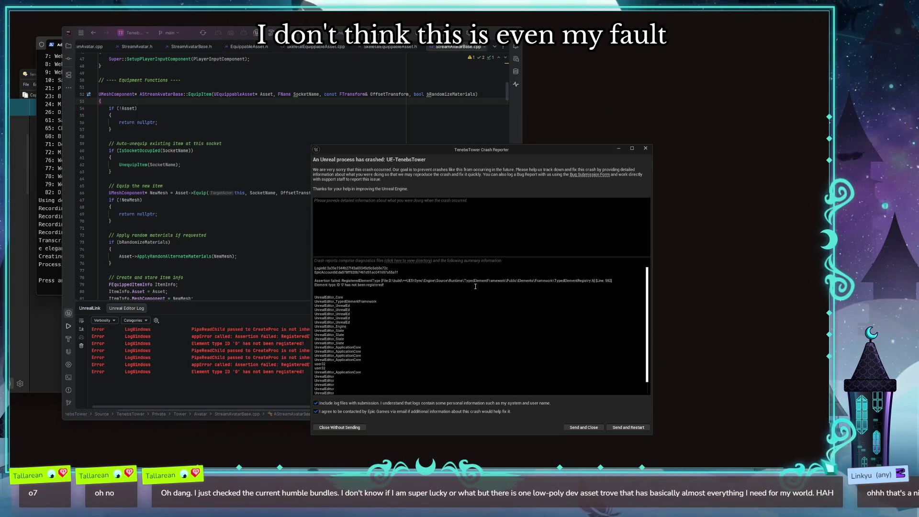
{"action": "scroll", "coordinate": [413, 361], "scroll_direction": "down", "scroll_amount": 1}
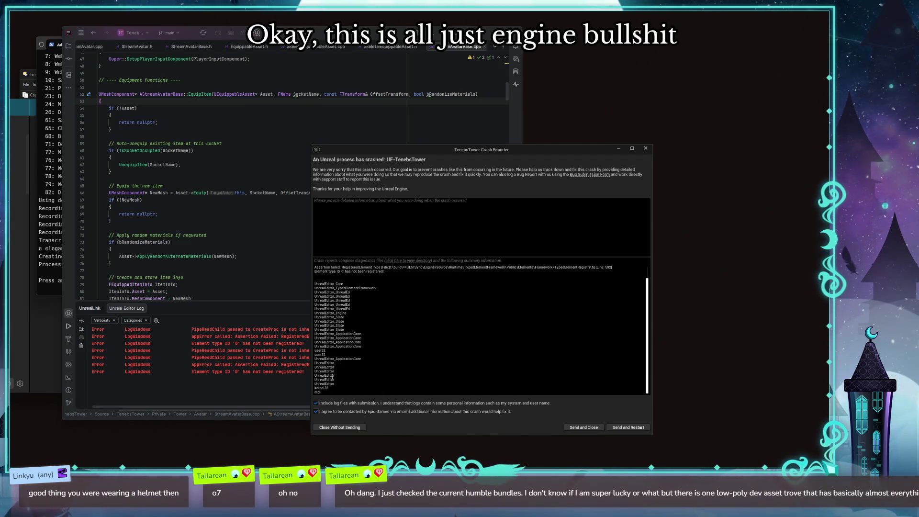
{"action": "scroll", "coordinate": [341, 360], "scroll_direction": "up", "scroll_amount": 1}
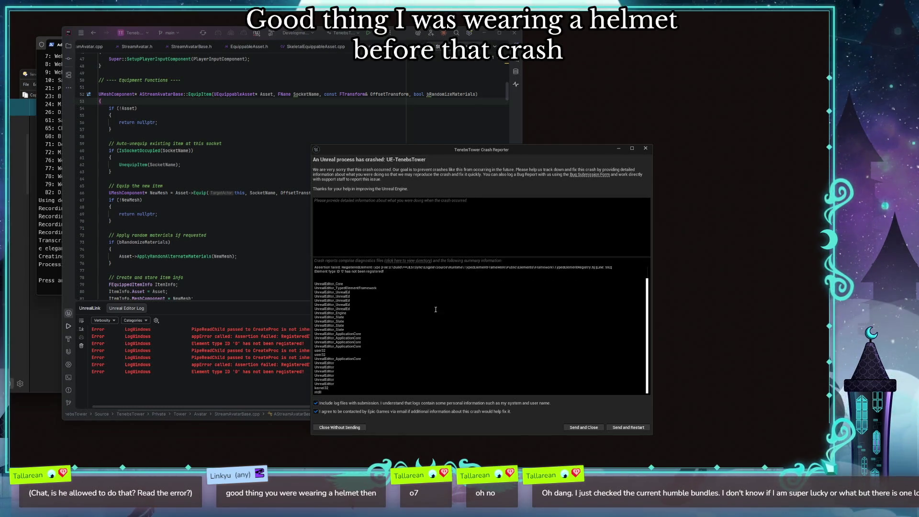
{"action": "scroll", "coordinate": [403, 350], "scroll_direction": "down", "scroll_amount": 1}
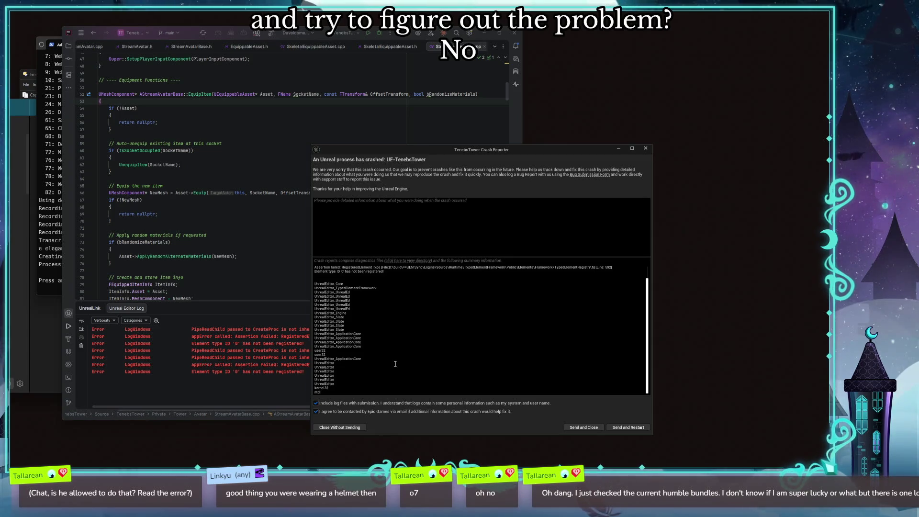
{"action": "left_click_drag", "start_coordinate": [535, 152], "coordinate": [527, 150]}
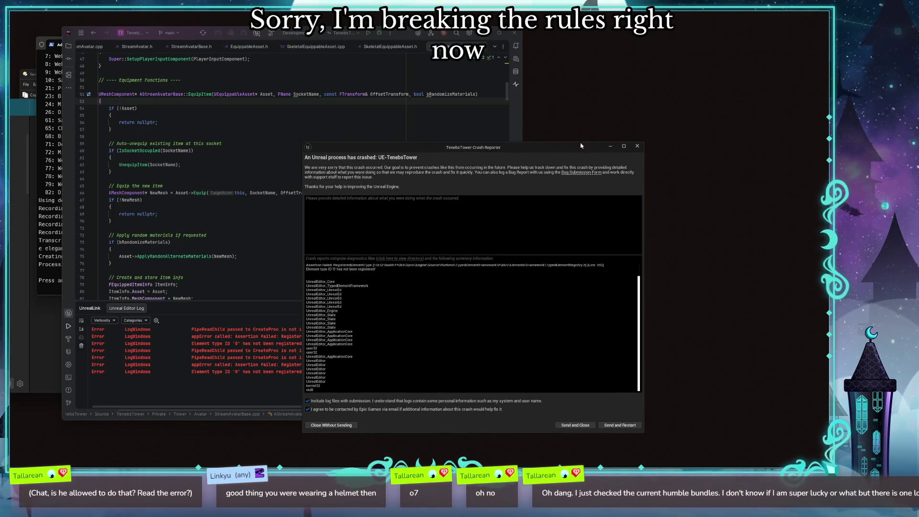
{"action": "left_click", "coordinate": [639, 146]}
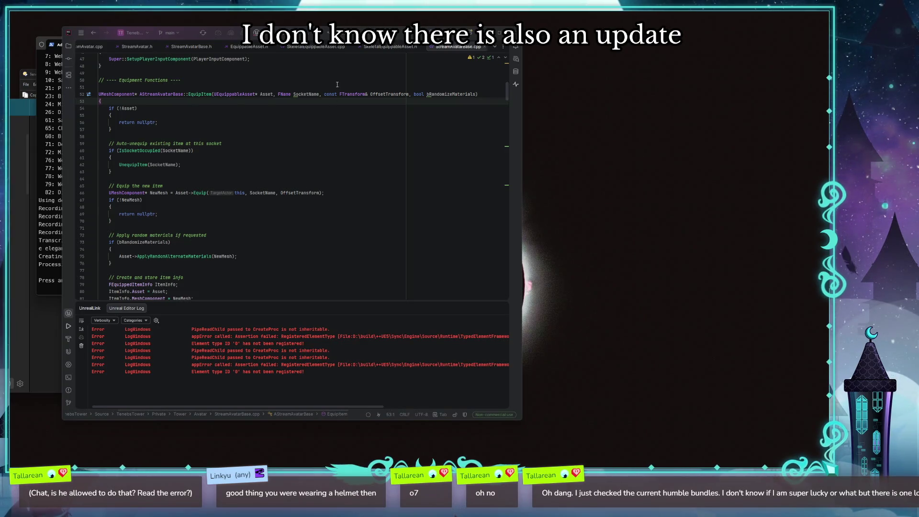
- Build TenebsTower from Rider's toolbar to relaunch the Unreal Editor
{"action": "key", "text": "Up"}
{"action": "key", "text": "Up"}
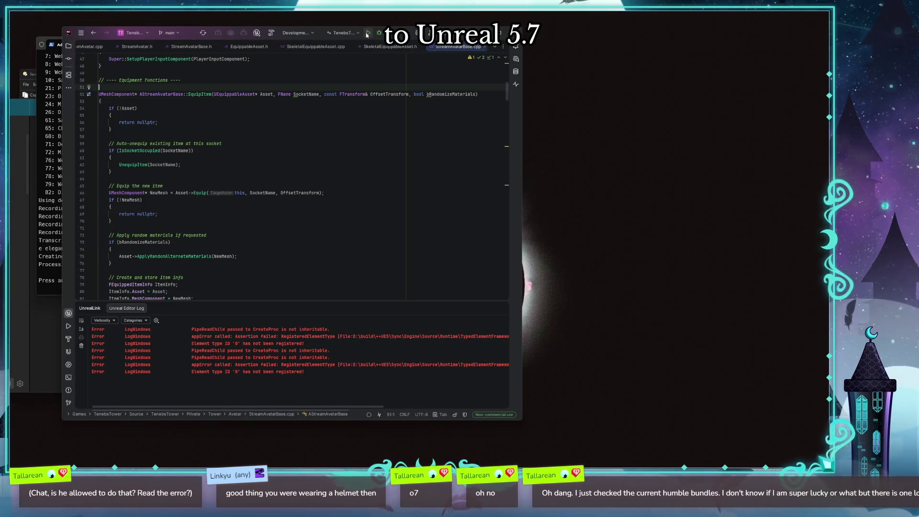
{"action": "left_click", "coordinate": [367, 34]}
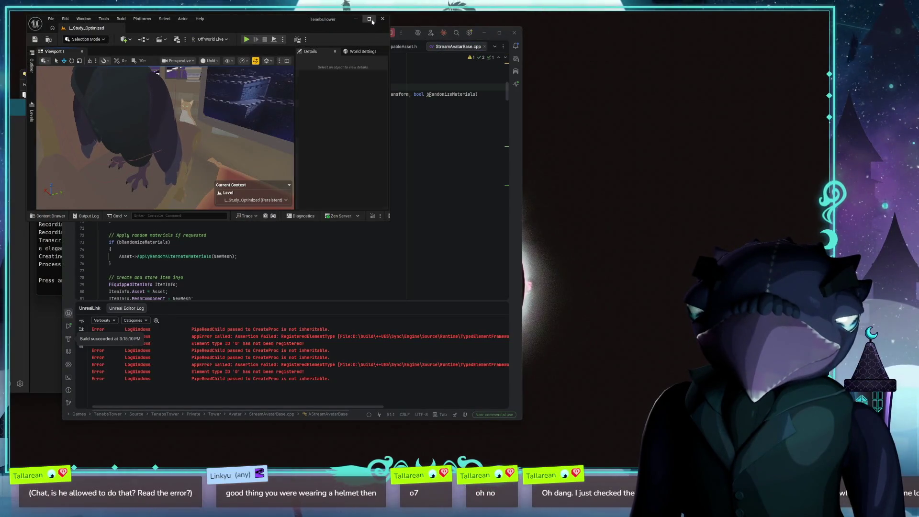
- Maximize the relaunched editor and reopen DA_SkateHelmet from the Data folder to check its materials
{"action": "double_click", "coordinate": [301, 14]}
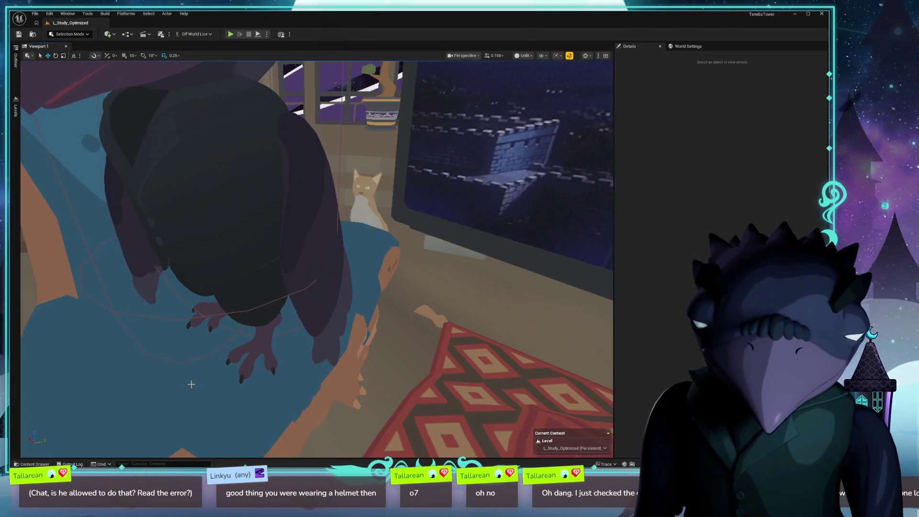
{"action": "key", "text": "ctrl+space"}
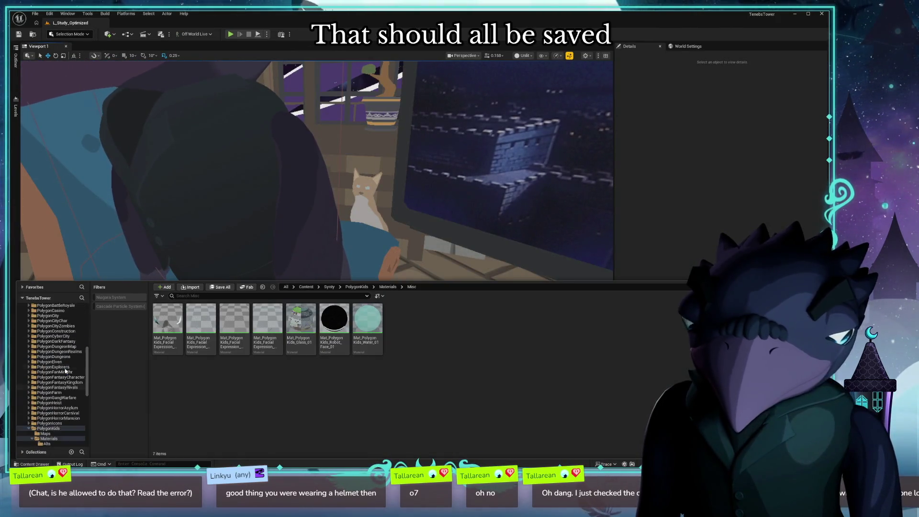
{"action": "scroll", "coordinate": [72, 373], "scroll_direction": "up", "scroll_amount": 10}
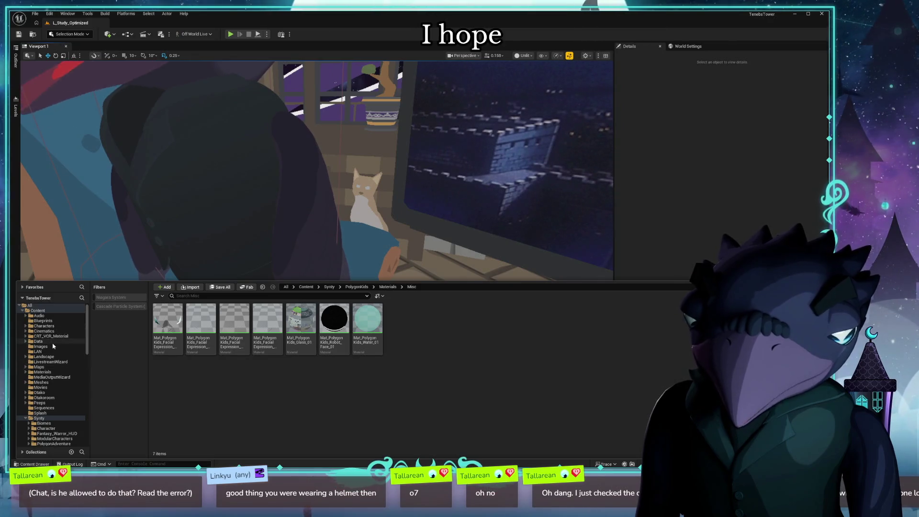
{"action": "left_click", "coordinate": [58, 340]}
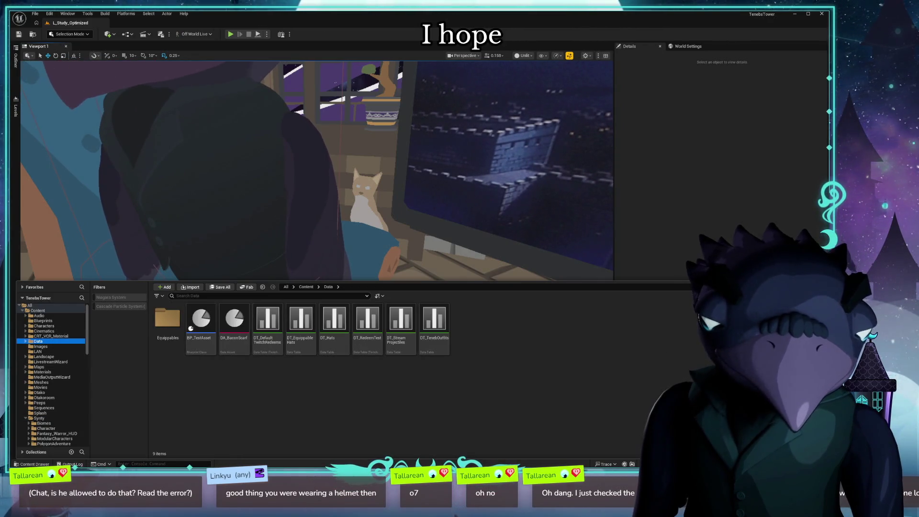
{"action": "key", "text": "ctrl+space"}
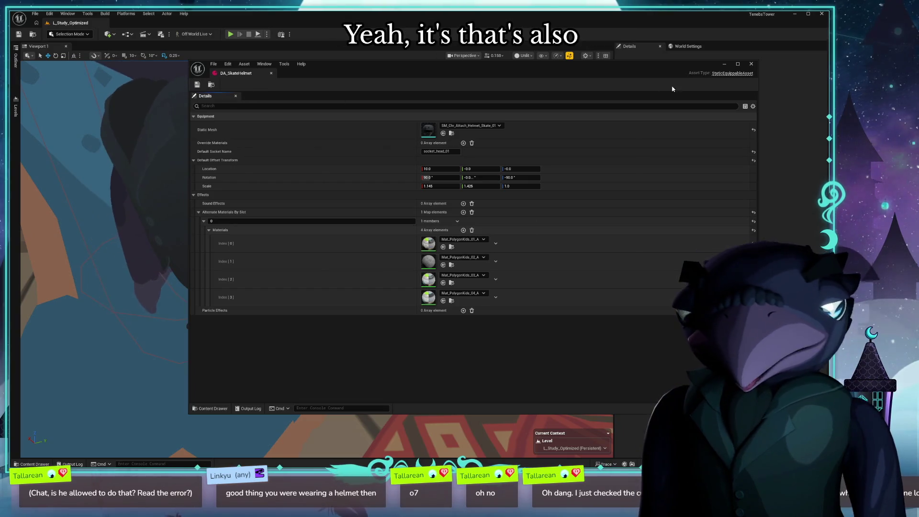
{"action": "left_click_drag", "start_coordinate": [512, 69], "coordinate": [421, 93]}
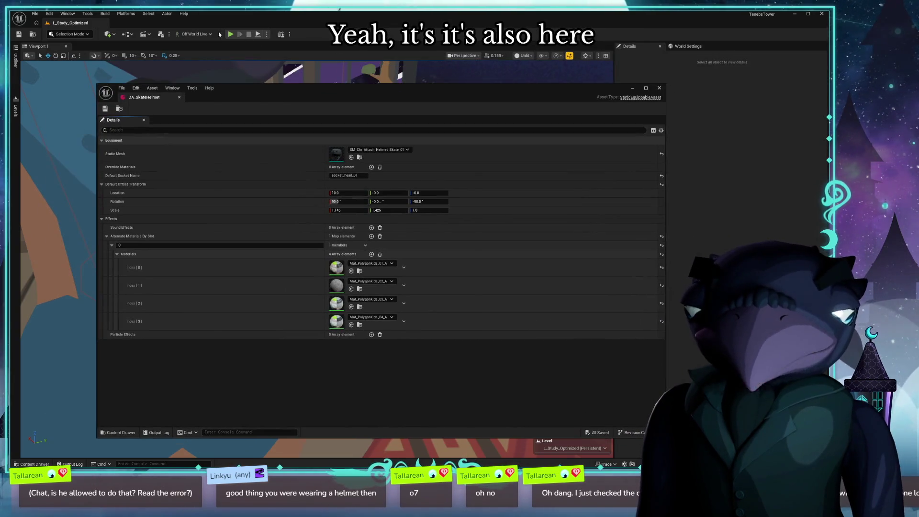
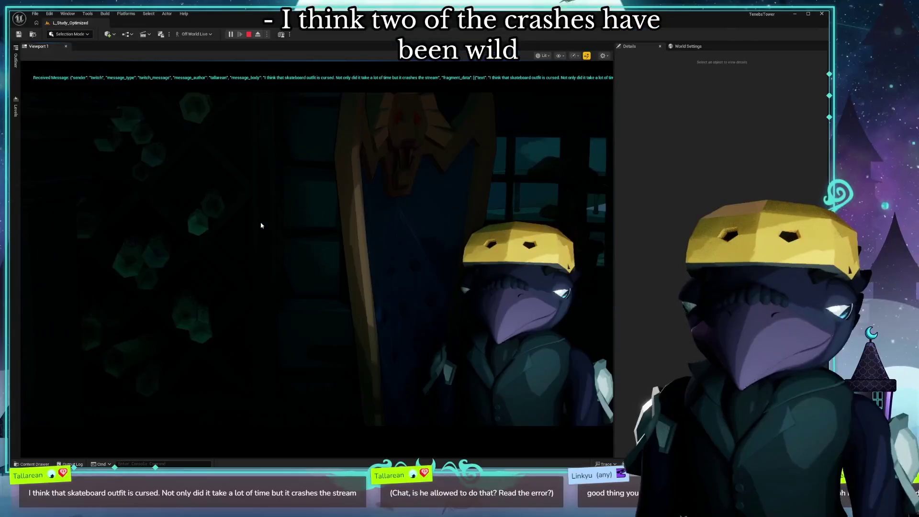
- Eject from play with F8, fly the camera toward the character, and open the Content Drawer at Data
{"action": "key", "text": "F8"}
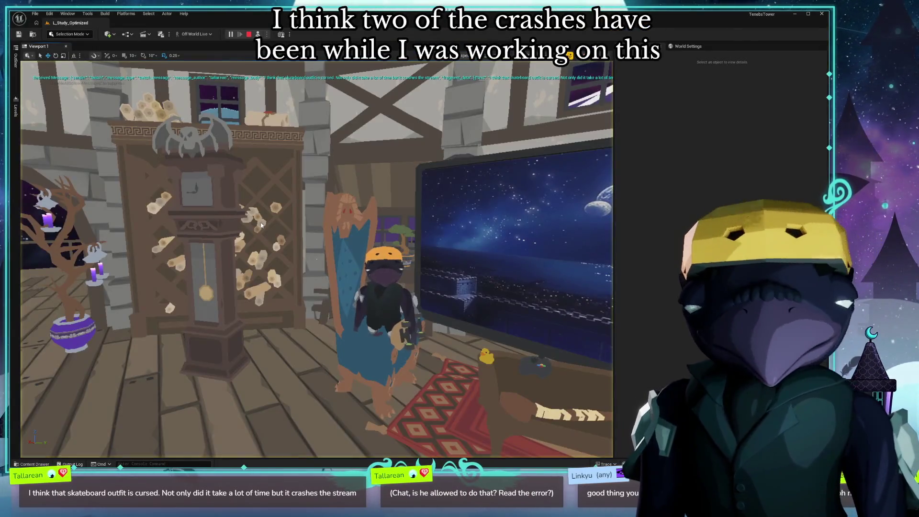
{"action": "left_click_drag", "start_coordinate": [260, 225], "coordinate": [301, 145]}
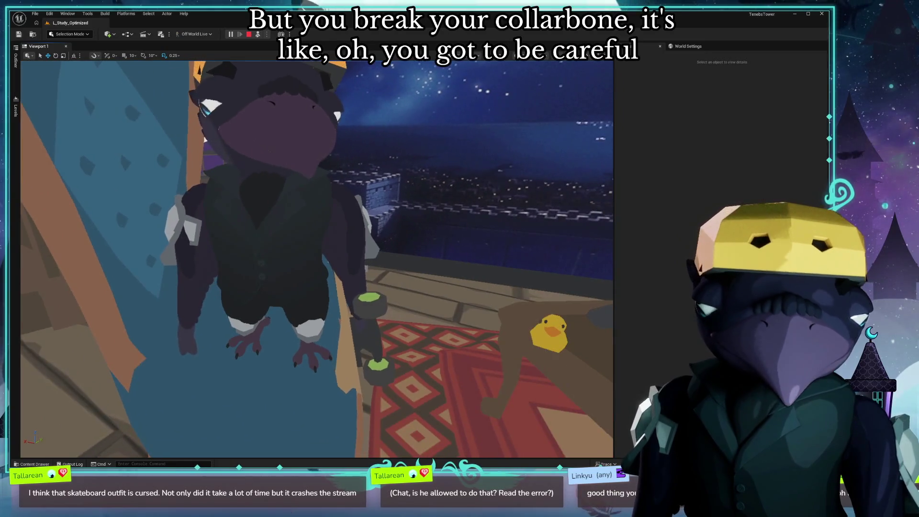
{"action": "key", "text": "ctrl+space"}
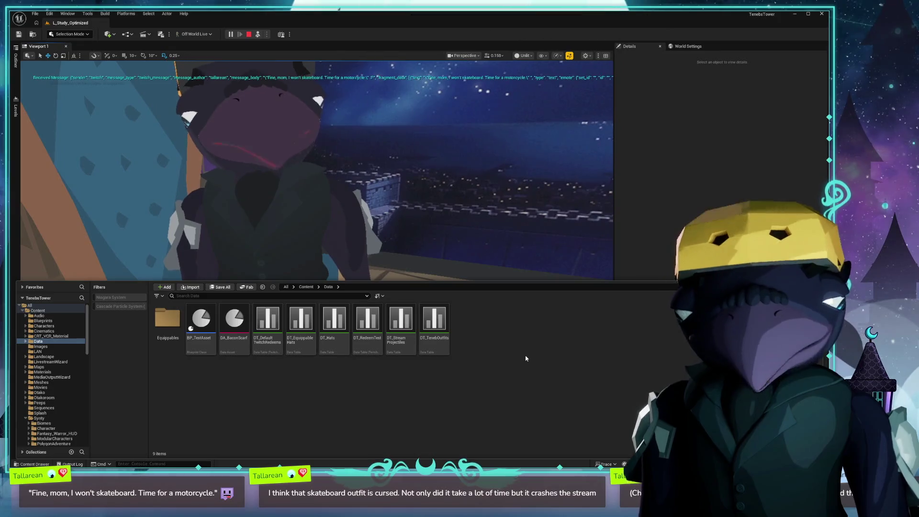
- Reopen the Content Drawer and open DA_Skateboard from Equippables > Weapons
{"action": "left_click", "coordinate": [435, 239]}
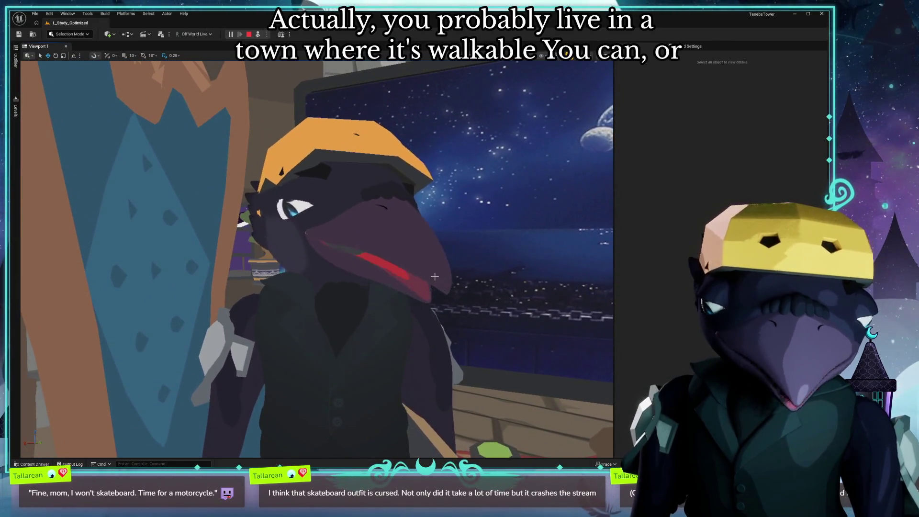
{"action": "key", "text": "ctrl+space"}
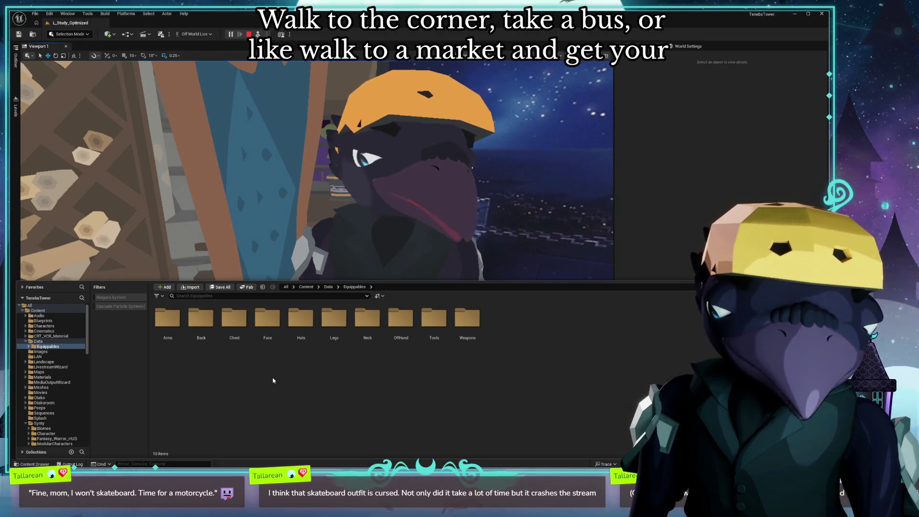
{"action": "double_click", "coordinate": [467, 319]}
{"action": "double_click", "coordinate": [337, 320]}
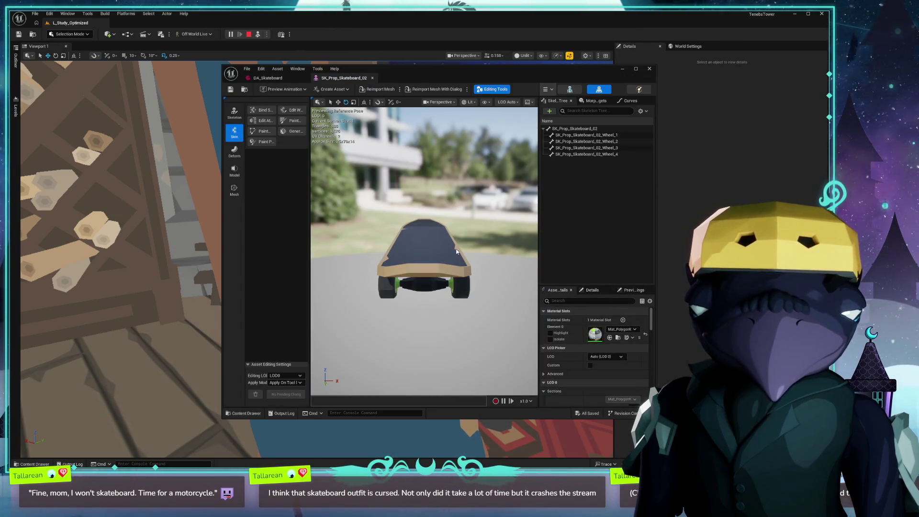
- Maximize the mesh editor, orbit to an angled view of the wheels, and select Wheel_1 and the root bone
{"action": "mouse_move", "coordinate": [425, 241]}
{"action": "left_mouse_down"}
{"action": "mouse_move", "coordinate": [454, 230]}
{"action": "mouse_move", "coordinate": [445, 215]}
{"action": "mouse_move", "coordinate": [425, 236]}
{"action": "left_mouse_up"}
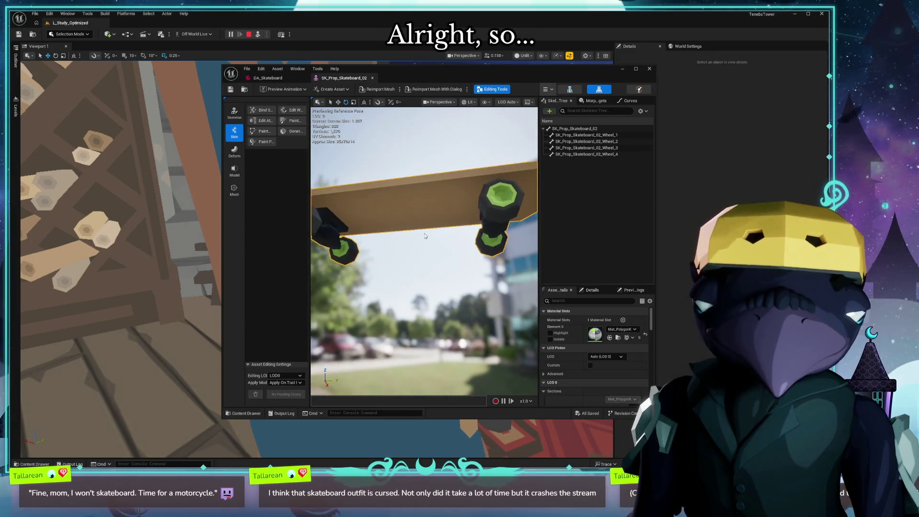
{"action": "double_click", "coordinate": [472, 73]}
{"action": "left_click_drag", "start_coordinate": [472, 73], "coordinate": [407, 148]}
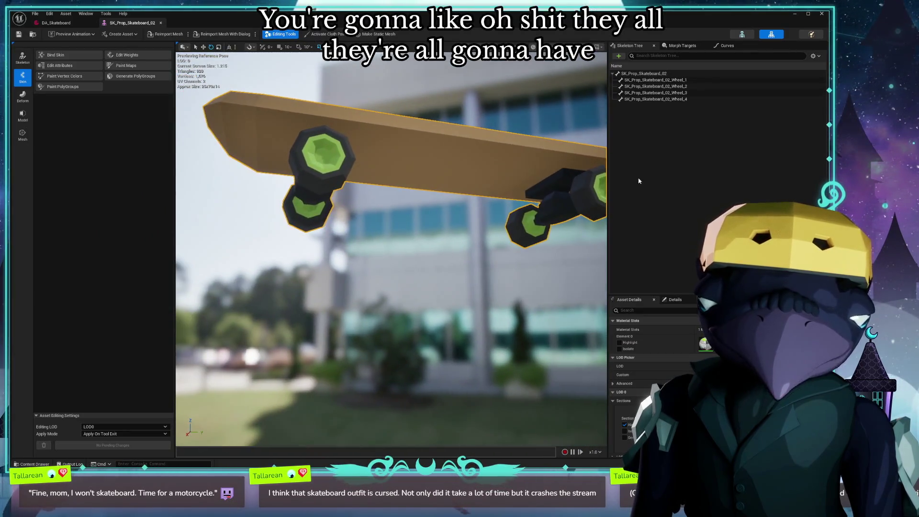
{"action": "left_click", "coordinate": [665, 87]}
{"action": "left_click", "coordinate": [670, 79]}
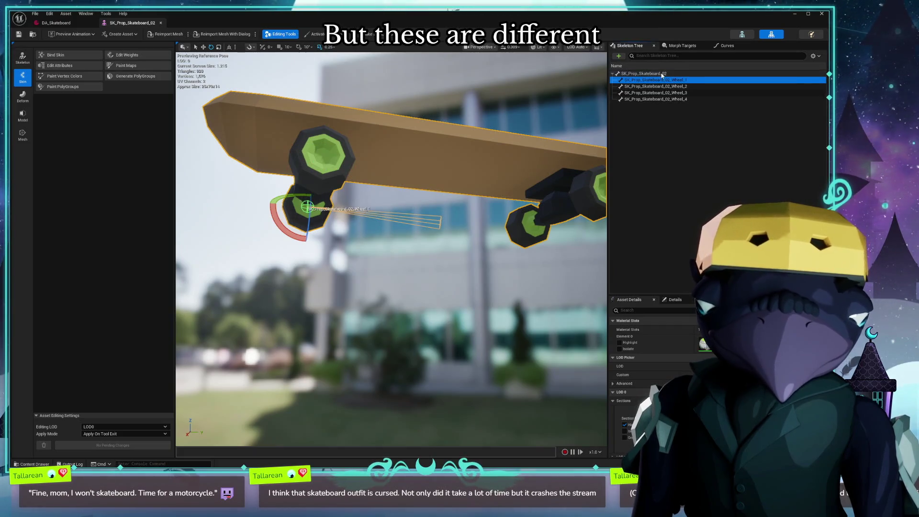
{"action": "left_click", "coordinate": [646, 73]}
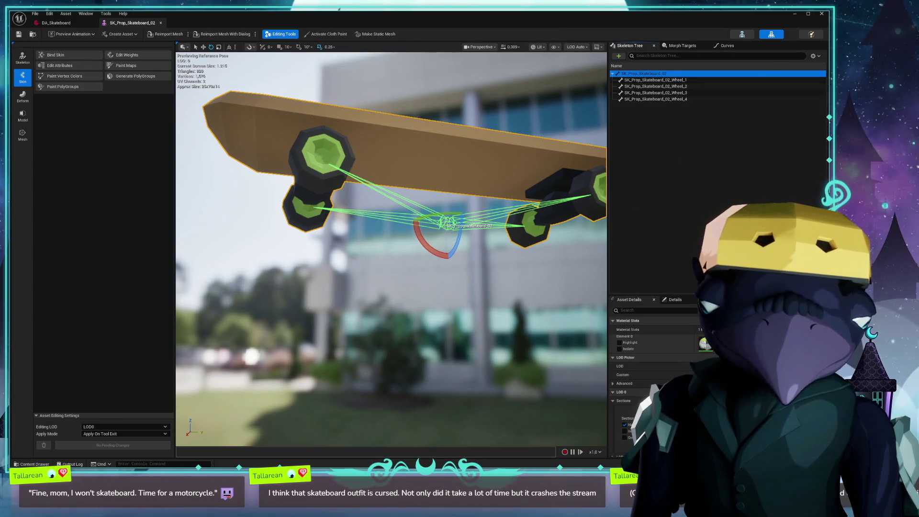
- Select the Wheel_3, Wheel_4 and Wheel_2 bones, then return the selection to the root bone
{"action": "scroll", "coordinate": [636, 373], "scroll_direction": "down", "scroll_amount": 5}
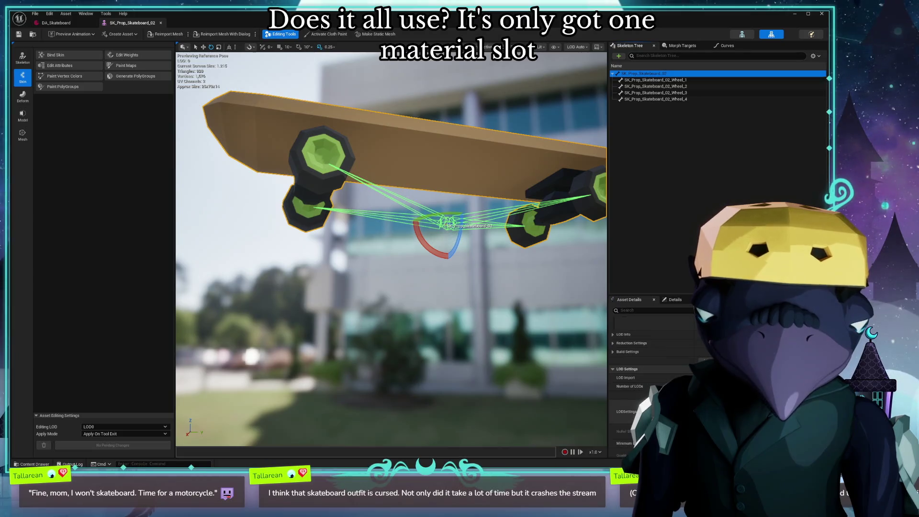
{"action": "scroll", "coordinate": [637, 364], "scroll_direction": "up", "scroll_amount": 5}
{"action": "left_click", "coordinate": [646, 92]}
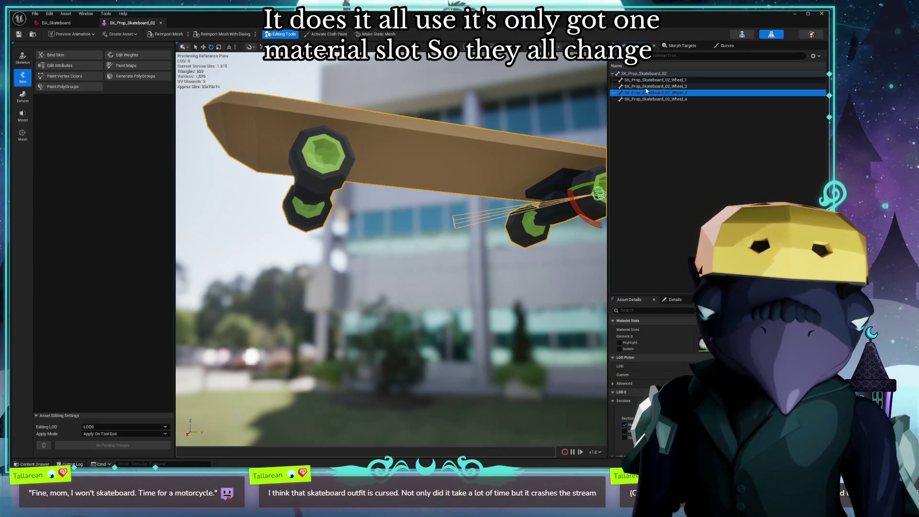
{"action": "left_click", "coordinate": [660, 99]}
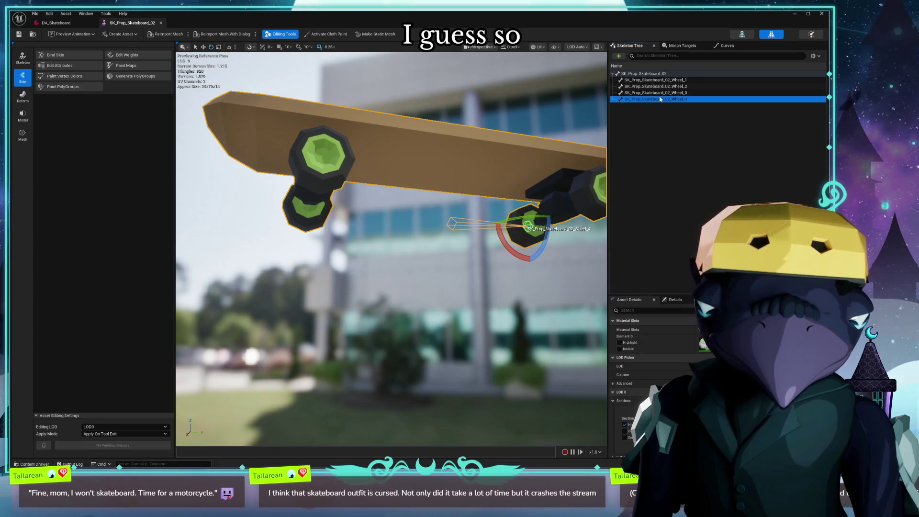
{"action": "left_click", "coordinate": [659, 87]}
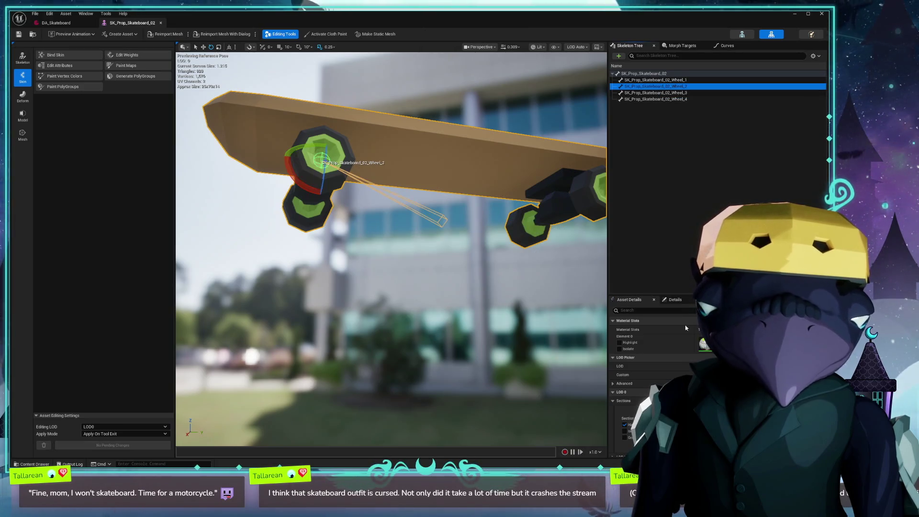
{"action": "left_click_drag", "start_coordinate": [589, 239], "coordinate": [478, 239]}
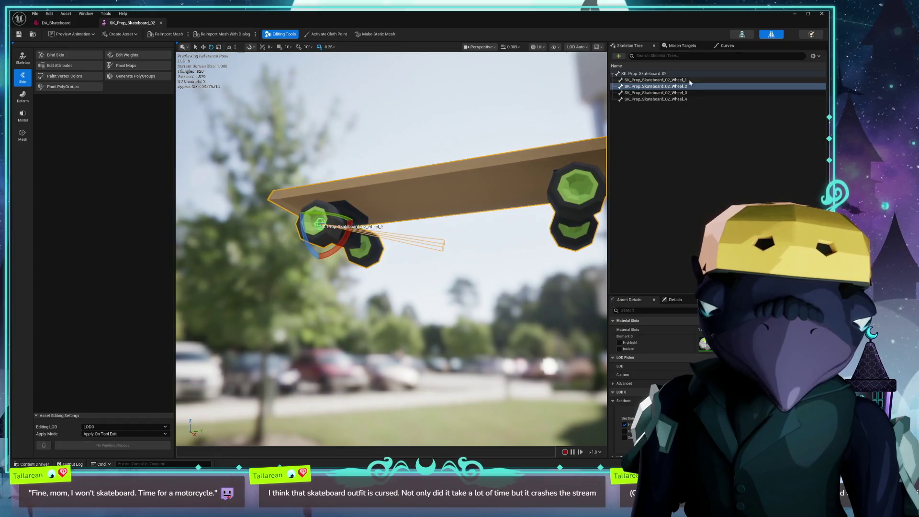
{"action": "key", "text": "Left"}
{"action": "left_click", "coordinate": [651, 342]}
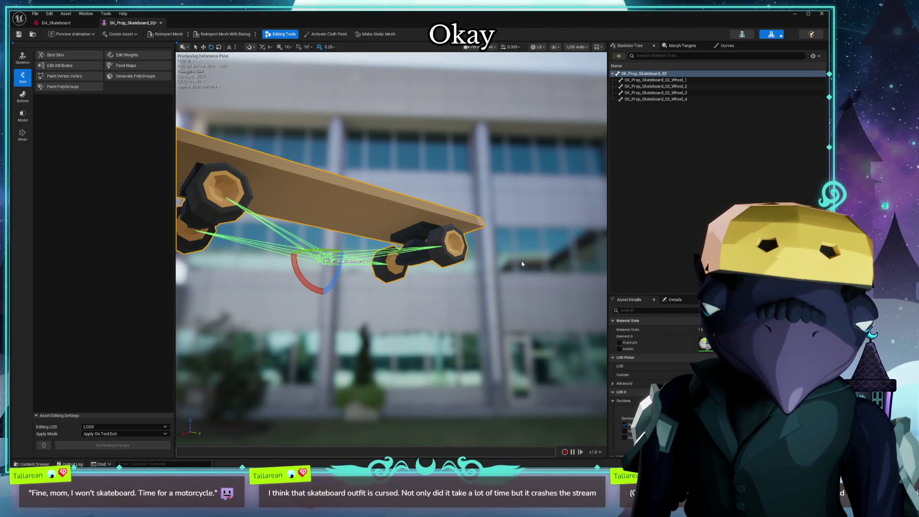
- Frame the skateboard and orbit to view it from below and the side, then flip between the DA_Skateboard and mesh tabs
{"action": "left_click_drag", "start_coordinate": [521, 264], "coordinate": [488, 287]}
{"action": "key", "text": "f"}
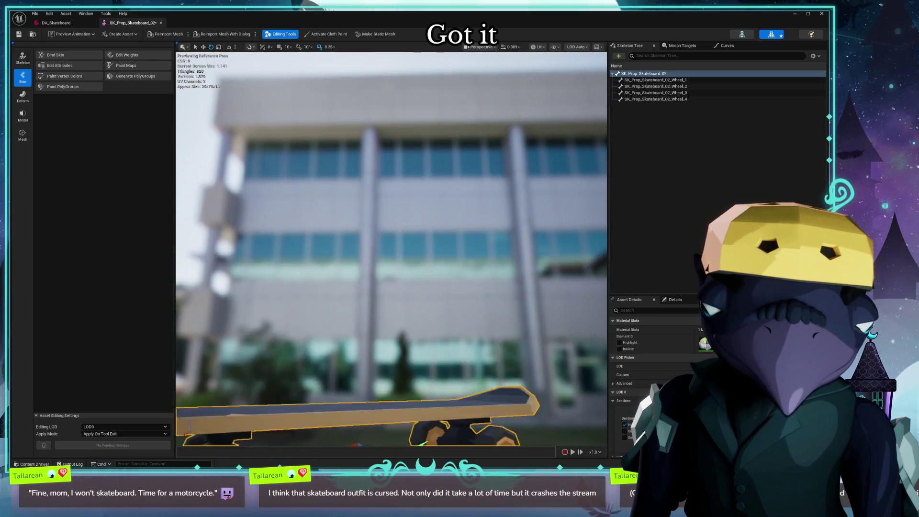
{"action": "key", "text": "f"}
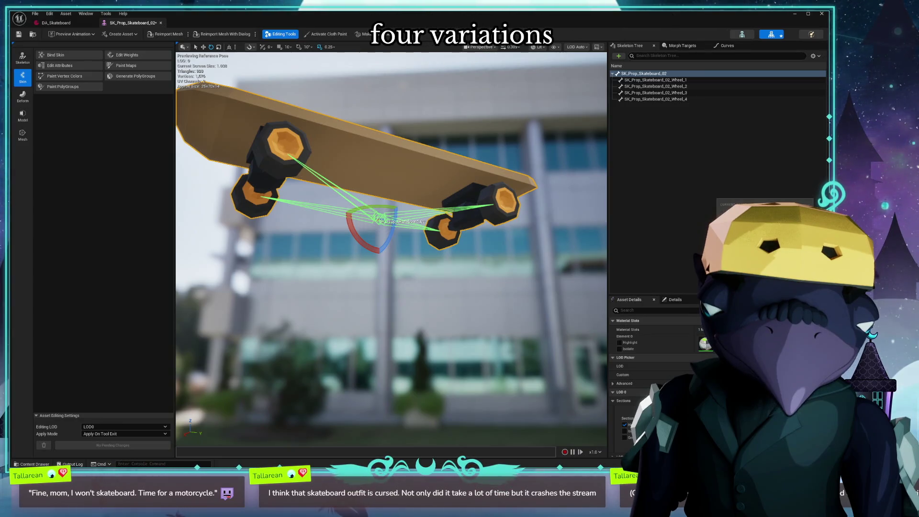
{"action": "mouse_move", "coordinate": [391, 249]}
{"action": "left_mouse_down"}
{"action": "mouse_move", "coordinate": [404, 244]}
{"action": "mouse_move", "coordinate": [416, 261]}
{"action": "mouse_move", "coordinate": [378, 253]}
{"action": "left_mouse_up"}
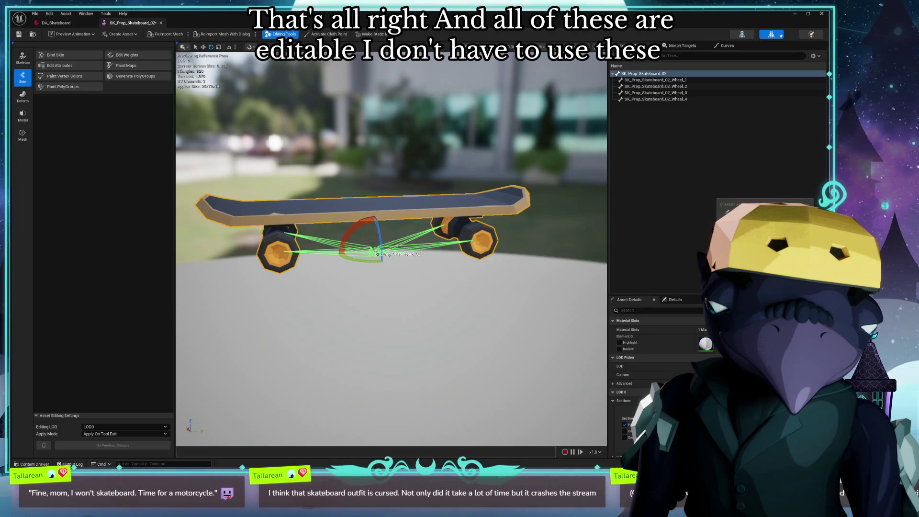
{"action": "mouse_move", "coordinate": [471, 326]}
{"action": "left_mouse_down"}
{"action": "mouse_move", "coordinate": [431, 296]}
{"action": "mouse_move", "coordinate": [431, 323]}
{"action": "left_mouse_up"}
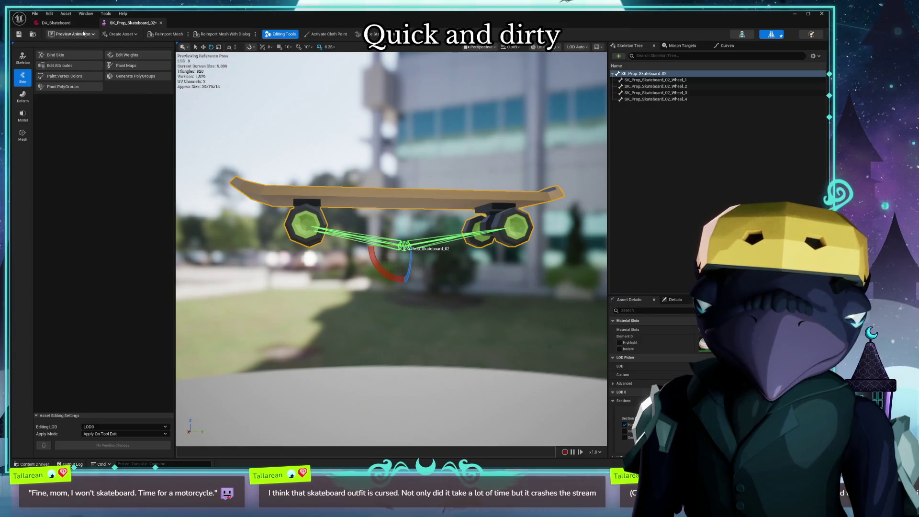
{"action": "left_click", "coordinate": [56, 23]}
{"action": "left_click", "coordinate": [132, 23]}
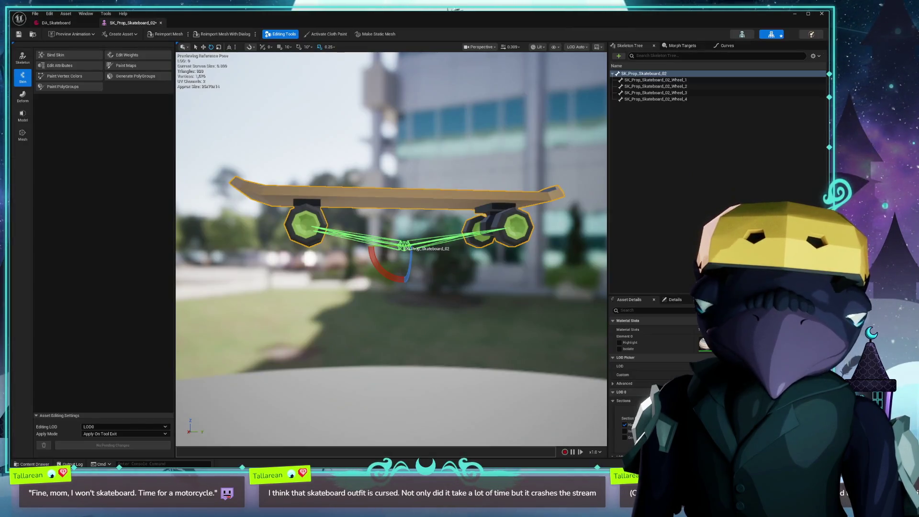
- On DA_Skateboard, add an Alternate Materials By Slot entry with four material elements
{"action": "key", "text": "ctrl+space"}
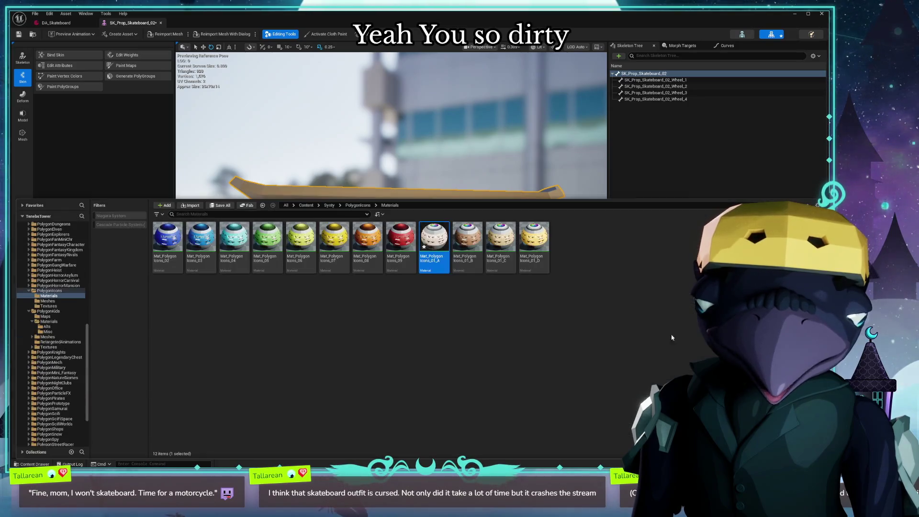
{"action": "left_click", "coordinate": [66, 23]}
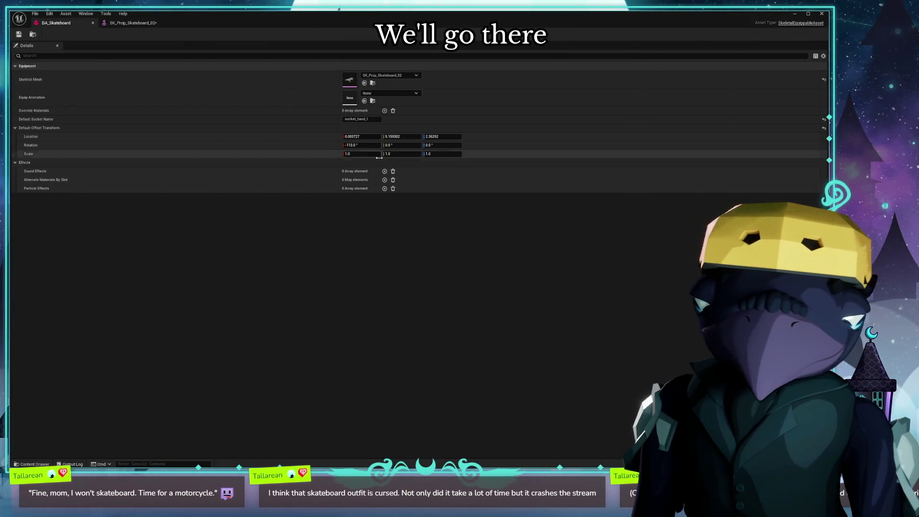
{"action": "left_click", "coordinate": [384, 179]}
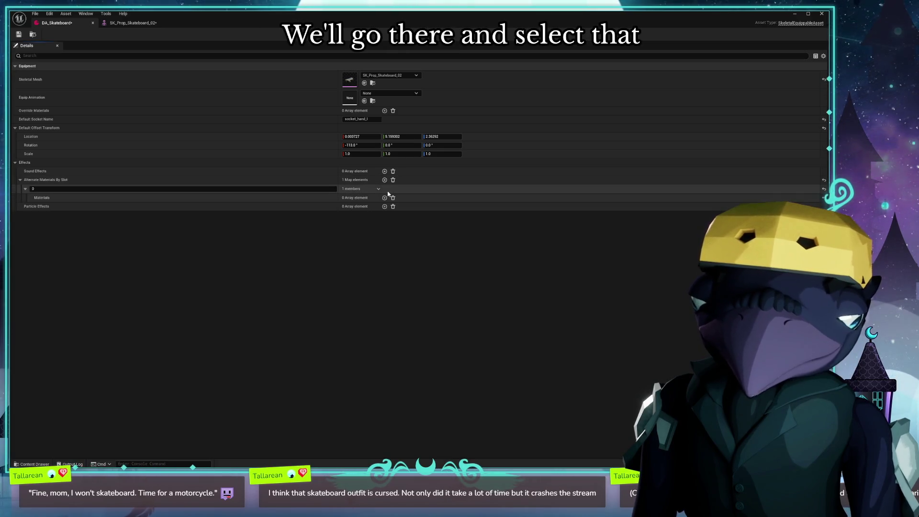
{"action": "left_click", "coordinate": [384, 198]}
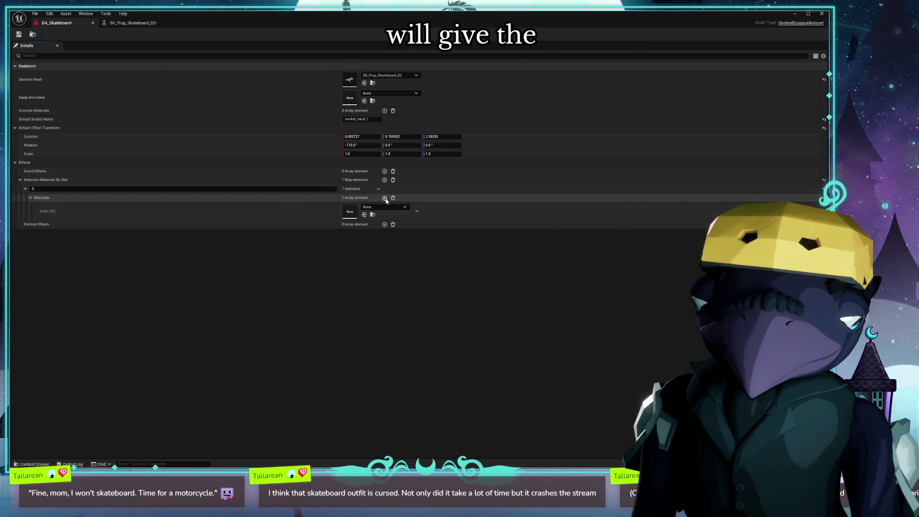
{"action": "left_click", "coordinate": [384, 198]}
{"action": "left_click", "coordinate": [384, 198]}
{"action": "left_click", "coordinate": [385, 198]}
- Assign Mat_PolygonIcons_01_A to all four material indices, [0] through [3]
{"action": "left_click", "coordinate": [365, 215]}
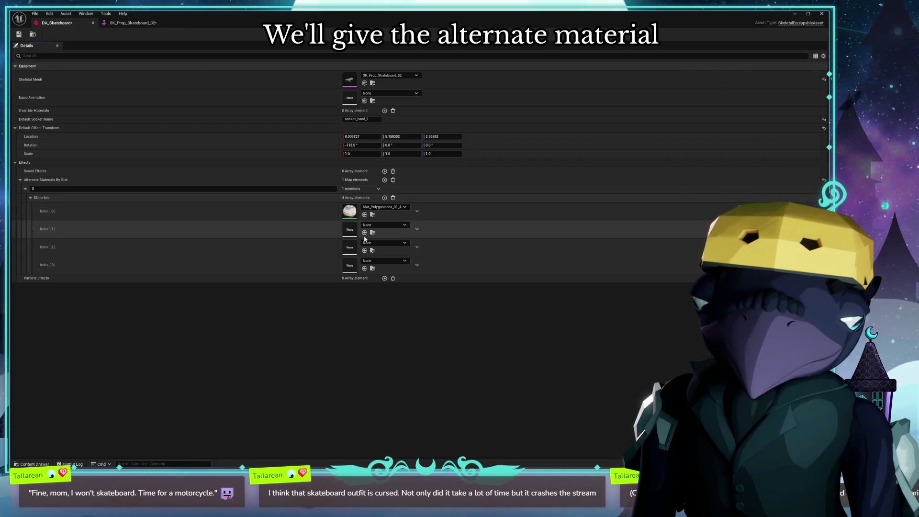
{"action": "left_click", "coordinate": [364, 232]}
{"action": "left_click", "coordinate": [365, 251]}
{"action": "left_click", "coordinate": [364, 268]}
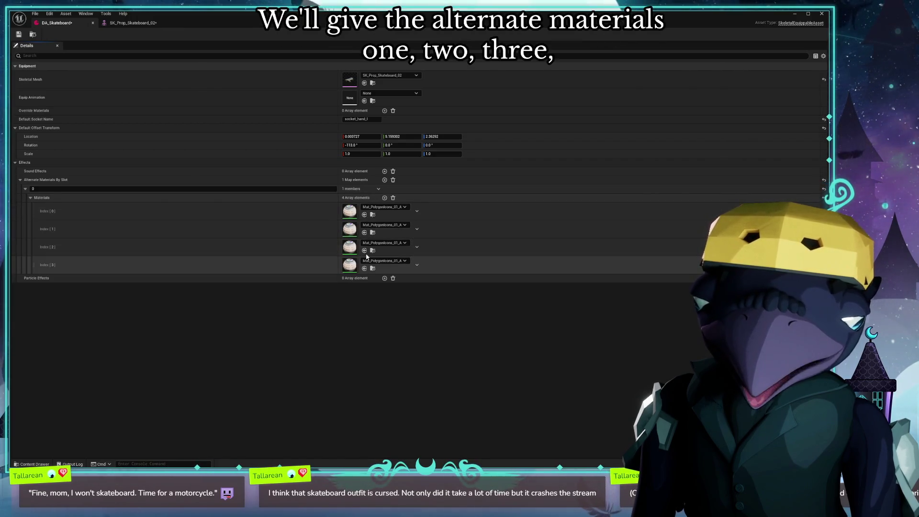
- Browse Index [1]'s material choices without changing it, and return to the skateboard mesh editor
{"action": "left_click", "coordinate": [385, 224]}
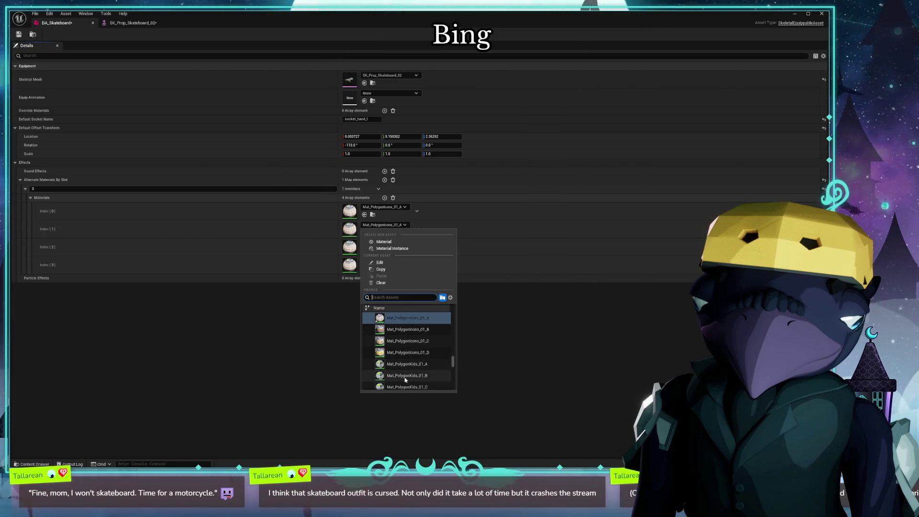
{"action": "scroll", "coordinate": [407, 343], "scroll_direction": "down", "scroll_amount": 1}
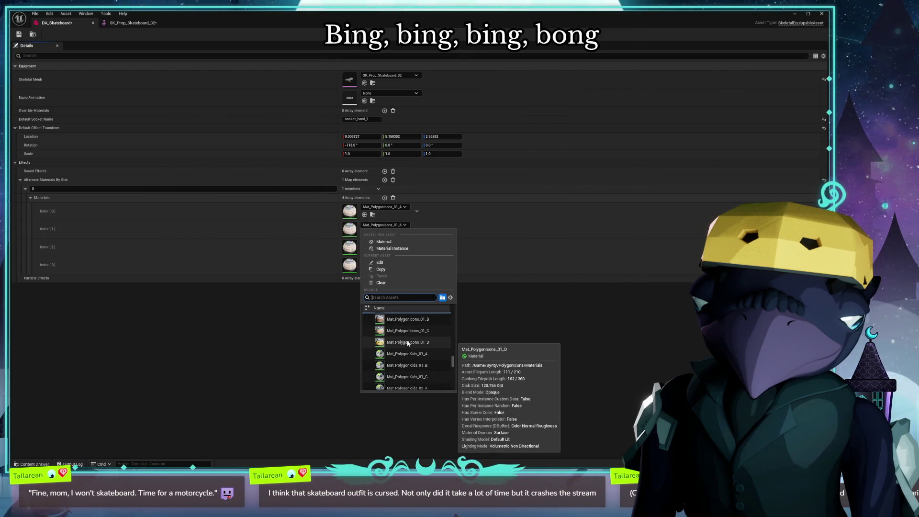
{"action": "scroll", "coordinate": [407, 342], "scroll_direction": "up", "scroll_amount": 1}
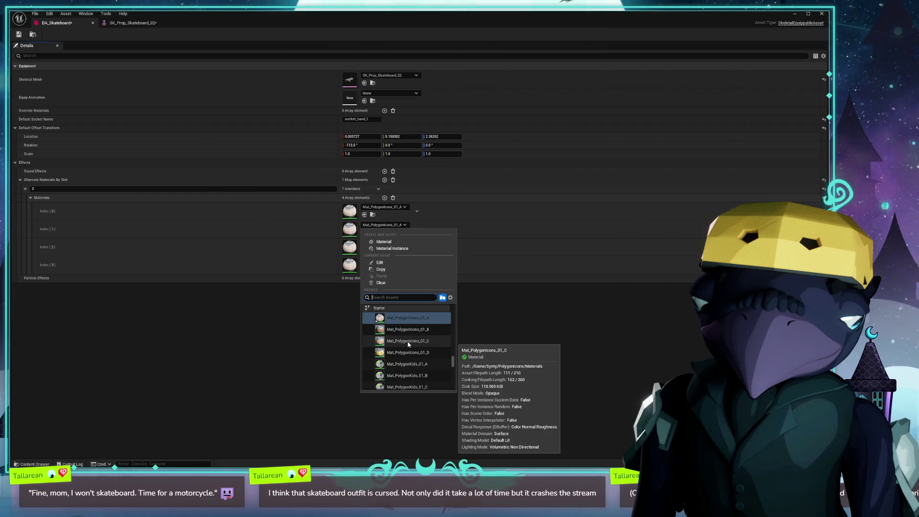
{"action": "scroll", "coordinate": [408, 343], "scroll_direction": "up", "scroll_amount": 1}
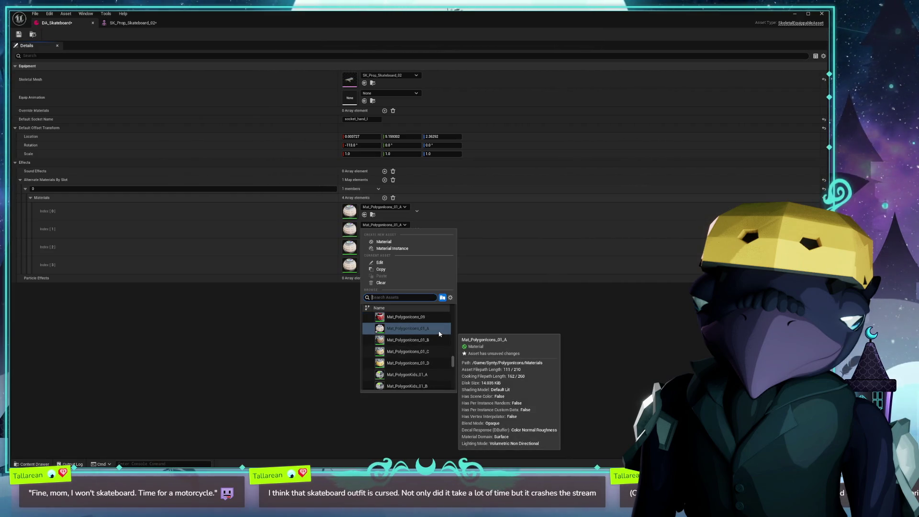
{"action": "scroll", "coordinate": [439, 333], "scroll_direction": "down", "scroll_amount": 2}
{"action": "left_click", "coordinate": [148, 22]}
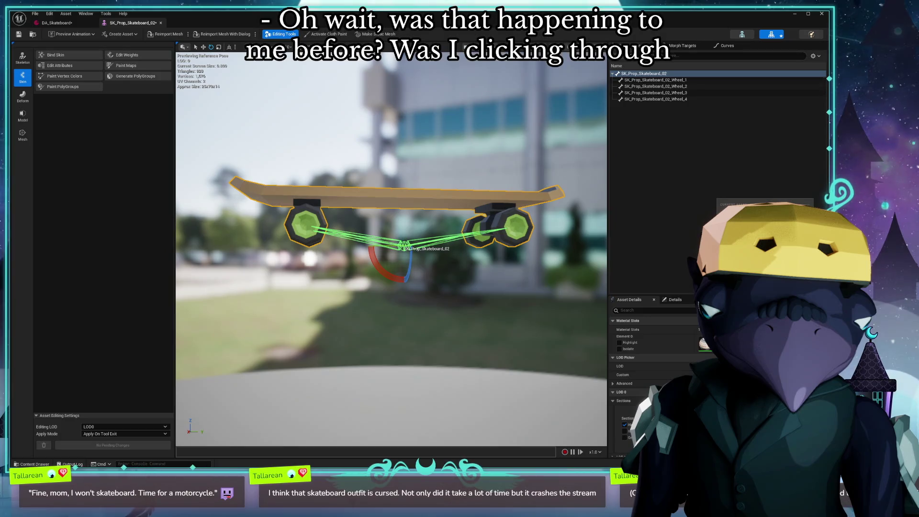
- Deselect the root bone, zoom and orbit the skateboard to side and top views, then return to DA_Skateboard
{"action": "left_click", "coordinate": [658, 270]}
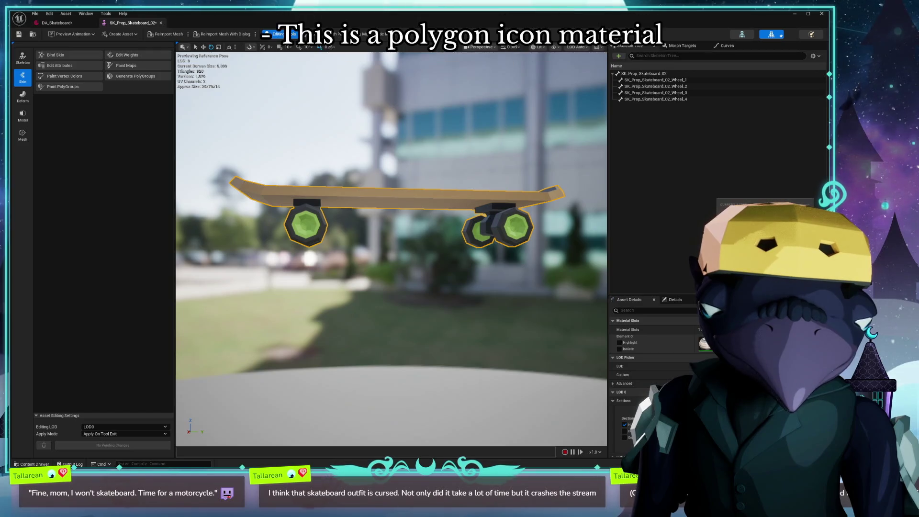
{"action": "scroll", "coordinate": [489, 299], "scroll_direction": "up", "scroll_amount": 3}
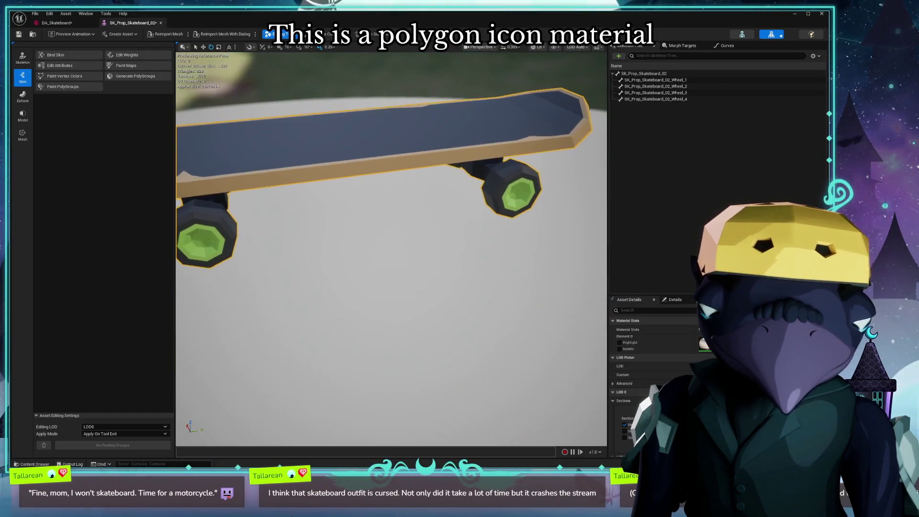
{"action": "scroll", "coordinate": [391, 249], "scroll_direction": "down", "scroll_amount": 5}
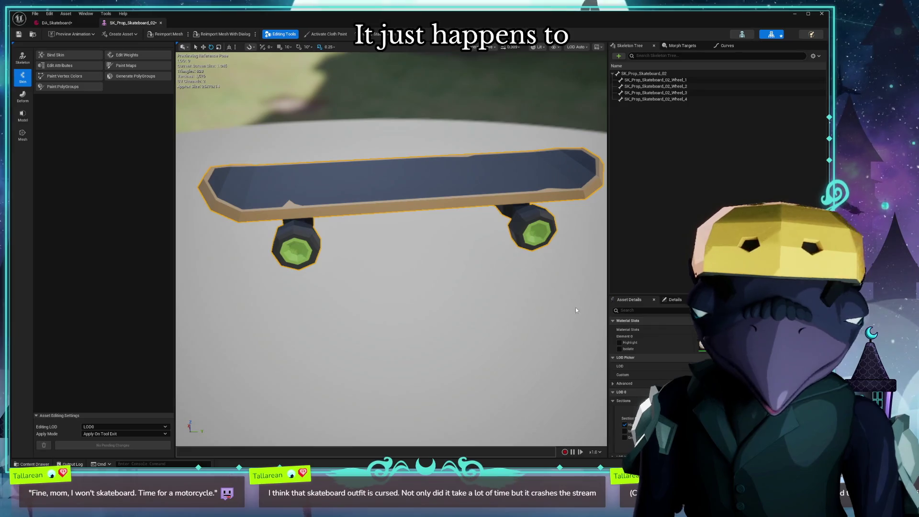
{"action": "key", "text": "ctrl+space"}
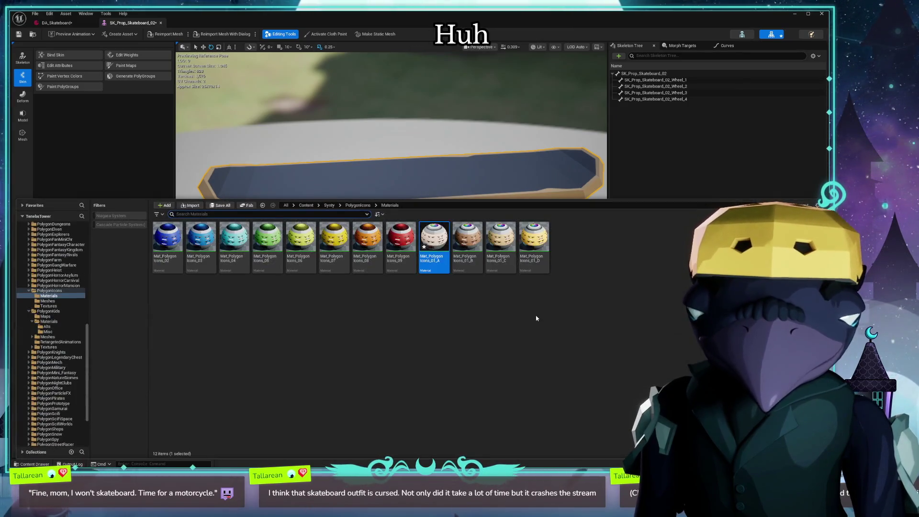
{"action": "left_click", "coordinate": [417, 184]}
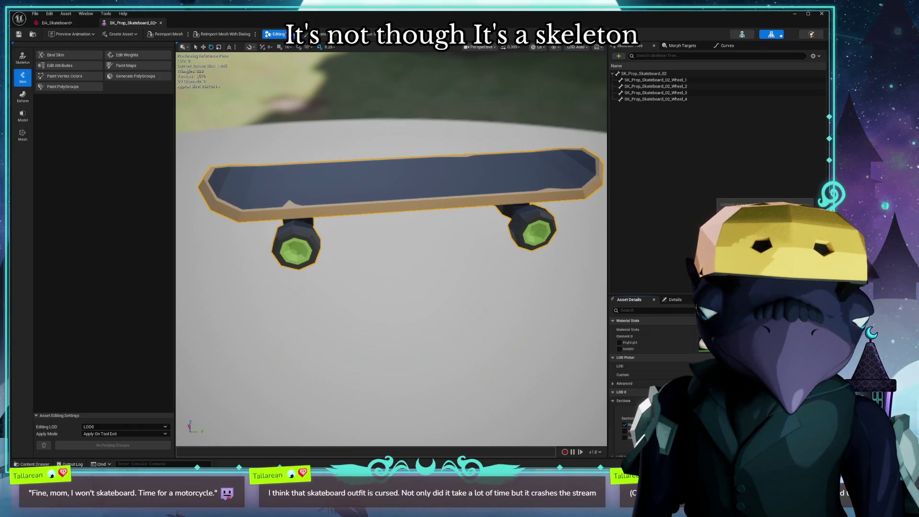
{"action": "mouse_move", "coordinate": [417, 183]}
{"action": "left_mouse_down"}
{"action": "mouse_move", "coordinate": [417, 205]}
{"action": "mouse_move", "coordinate": [383, 182]}
{"action": "left_mouse_up"}
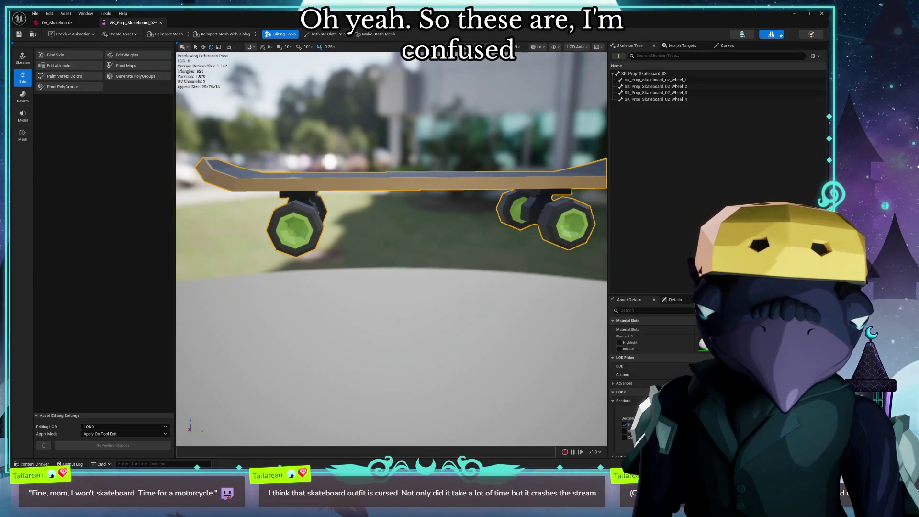
{"action": "mouse_move", "coordinate": [563, 326]}
{"action": "left_mouse_down"}
{"action": "mouse_move", "coordinate": [563, 306]}
{"action": "mouse_move", "coordinate": [555, 311]}
{"action": "mouse_move", "coordinate": [563, 326]}
{"action": "left_mouse_up"}
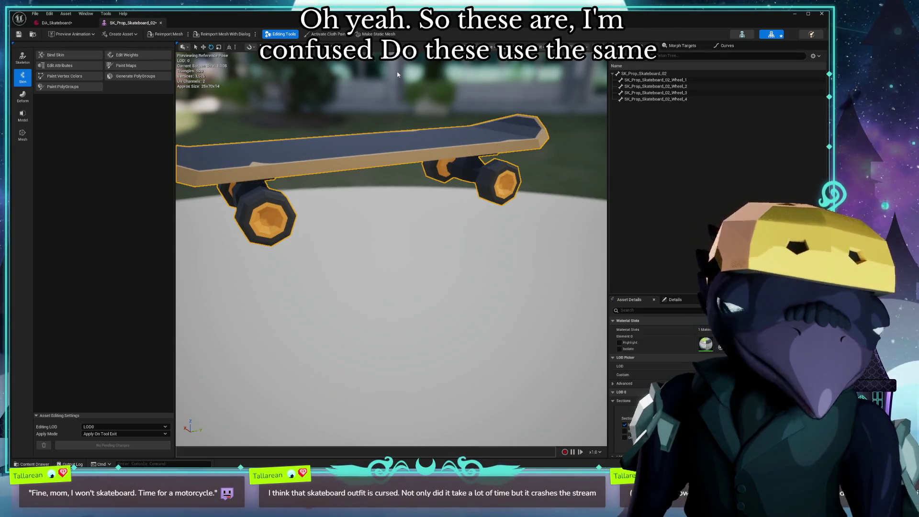
{"action": "left_click", "coordinate": [82, 24]}
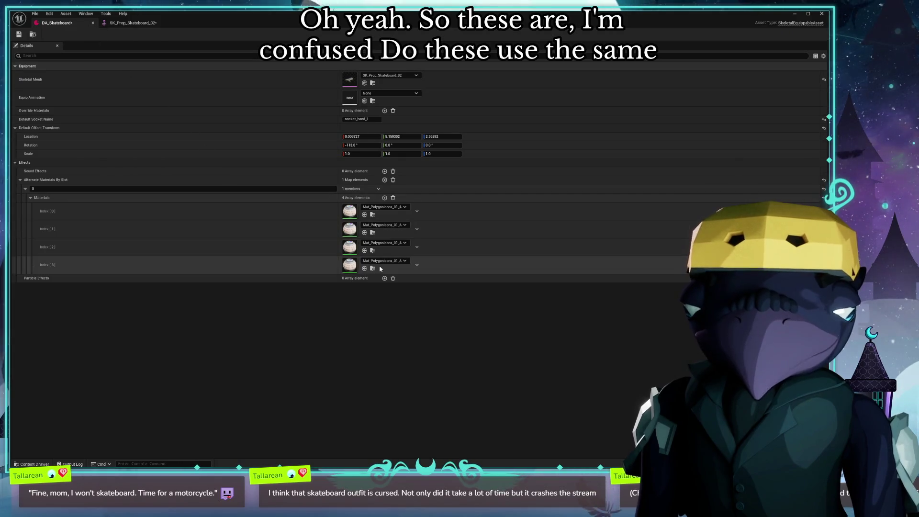
- Set Index [0] to Mat_PolygonKids_01_A and Index [1] to Mat_PolygonKids_02_A
{"action": "left_click", "coordinate": [385, 225]}
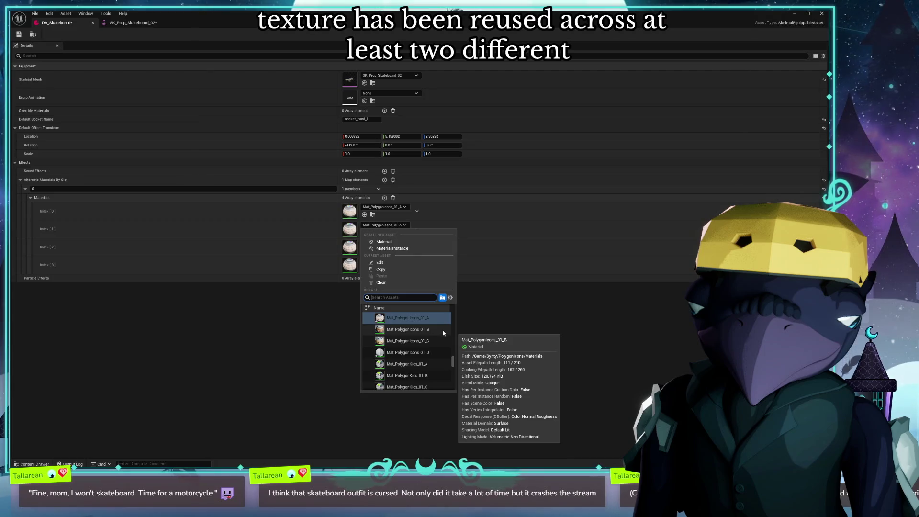
{"action": "left_click", "coordinate": [385, 206]}
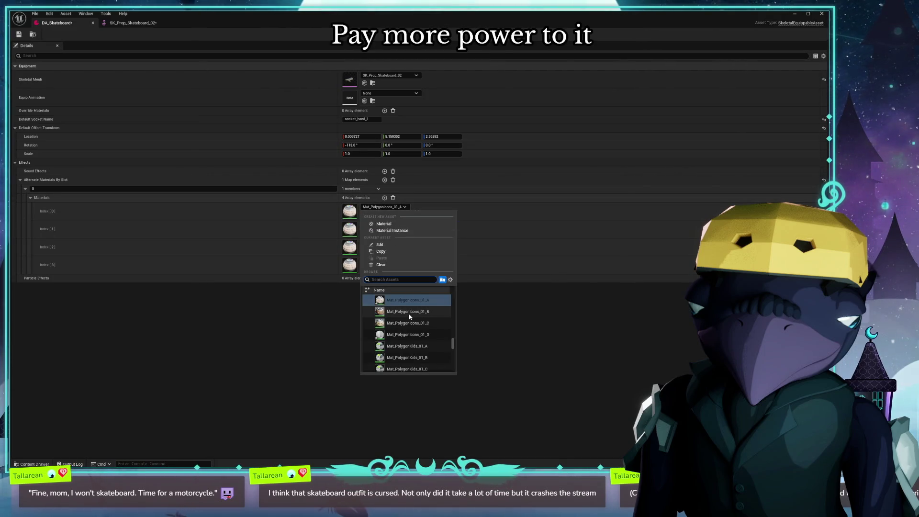
{"action": "left_click", "coordinate": [429, 324]}
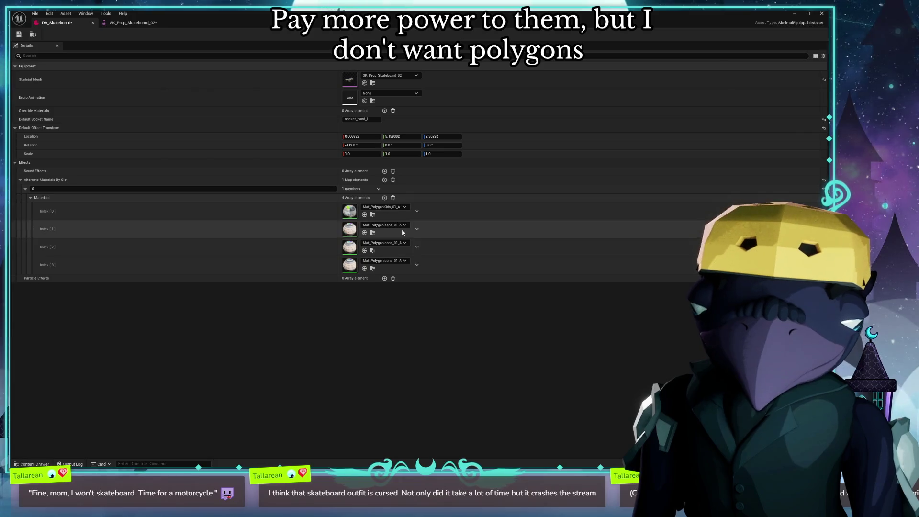
{"action": "left_click", "coordinate": [402, 225]}
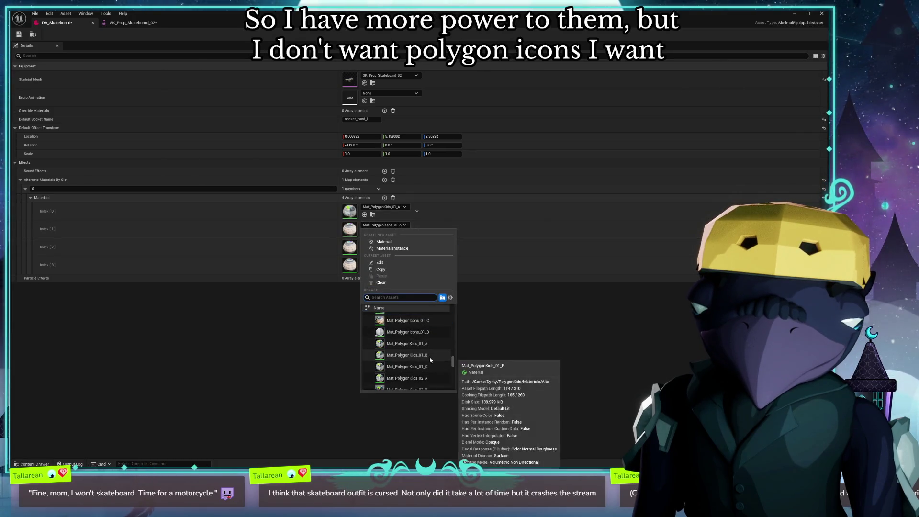
{"action": "left_click", "coordinate": [425, 378]}
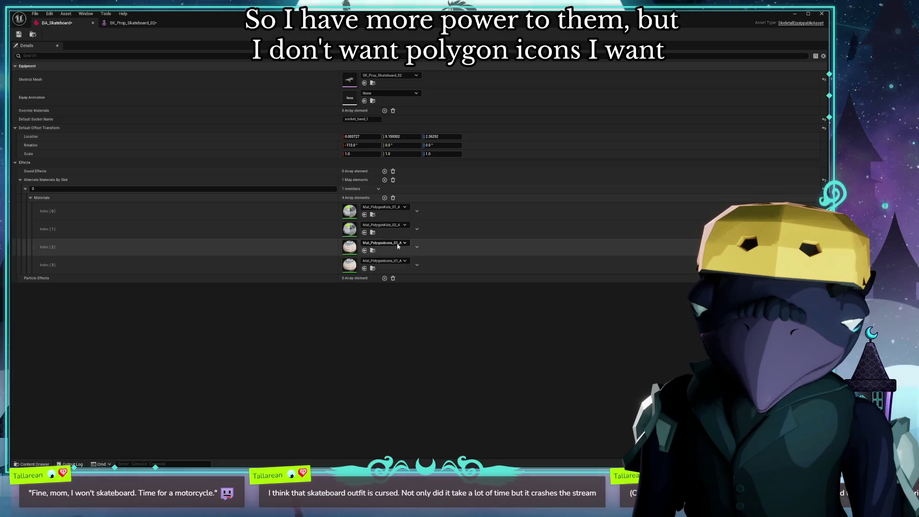
- Set Index [2] to Mat_PolygonKids_03_A and Index [3] to Mat_PolygonKids_04_A
{"action": "left_click", "coordinate": [402, 242]}
{"action": "scroll", "coordinate": [430, 371], "scroll_direction": "down", "scroll_amount": 2}
{"action": "left_click", "coordinate": [424, 385]}
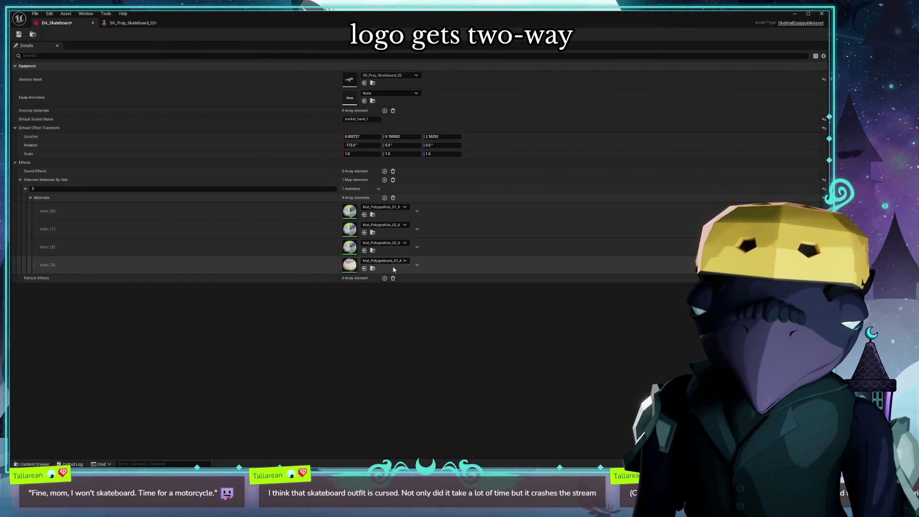
{"action": "left_click", "coordinate": [396, 243]}
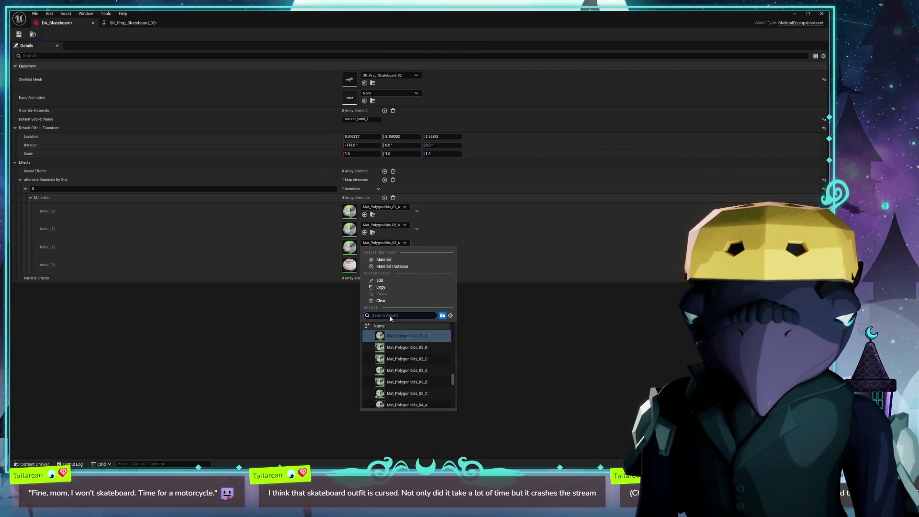
{"action": "scroll", "coordinate": [416, 372], "scroll_direction": "down", "scroll_amount": 2}
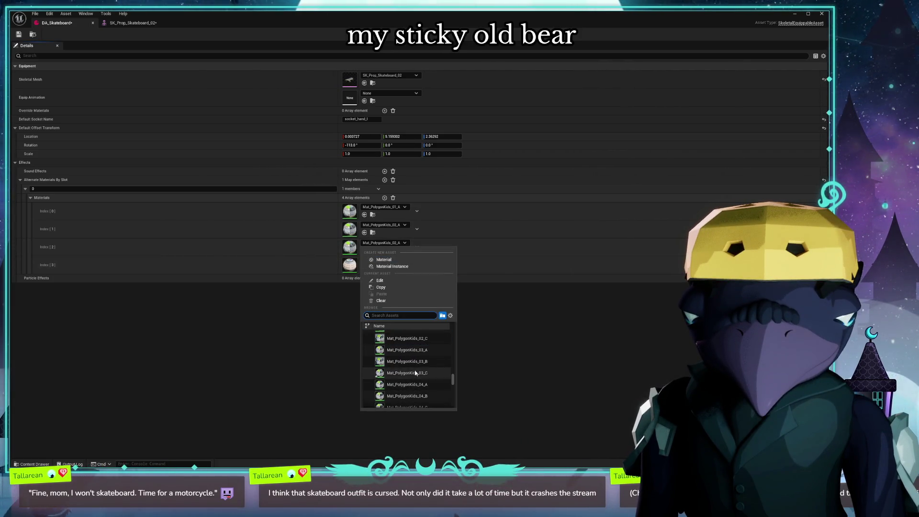
{"action": "left_click", "coordinate": [407, 349]}
{"action": "left_click", "coordinate": [395, 261]}
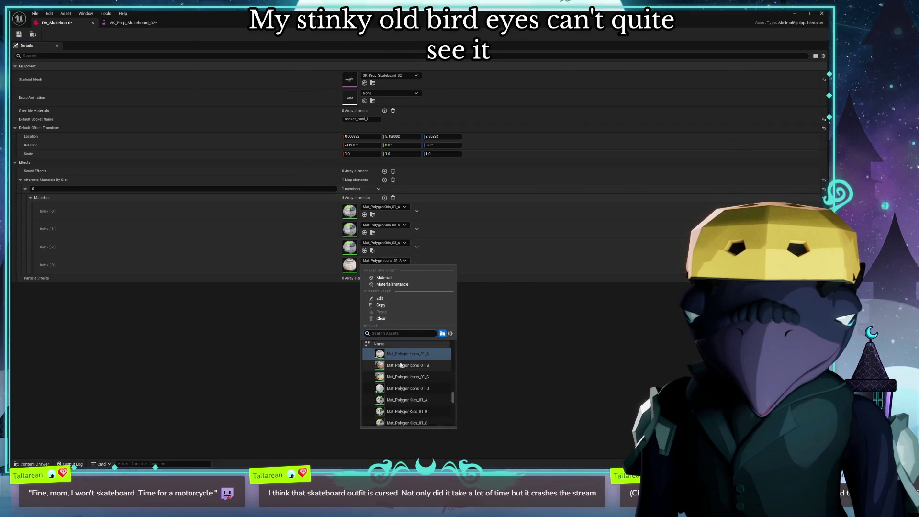
{"action": "scroll", "coordinate": [412, 378], "scroll_direction": "down", "scroll_amount": 5}
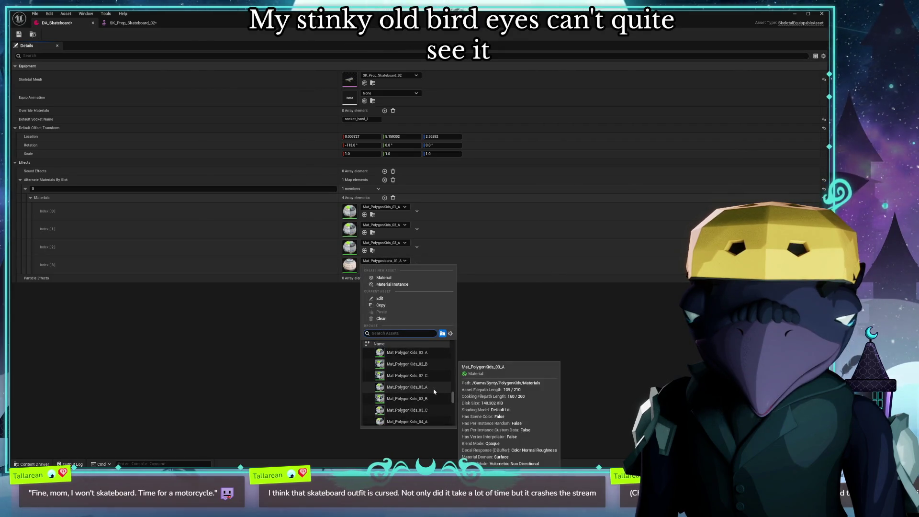
{"action": "left_click", "coordinate": [407, 421]}
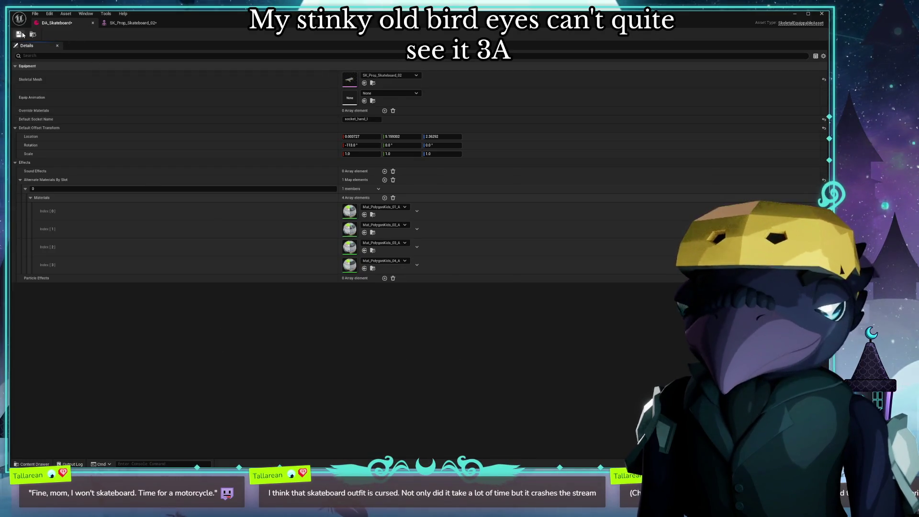
- Check the skateboard mesh tab, return to DA_Skateboard, and shrink the window to reveal the level
{"action": "left_click", "coordinate": [141, 23]}
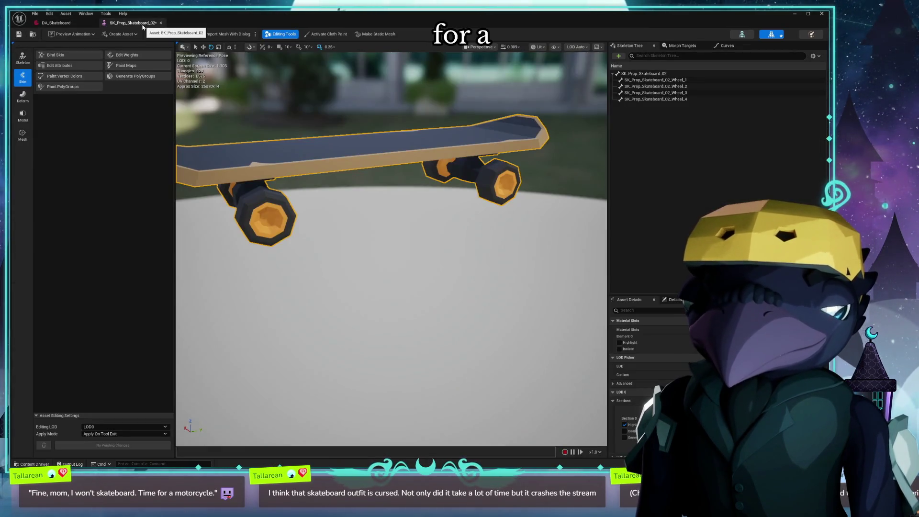
{"action": "left_click", "coordinate": [33, 34]}
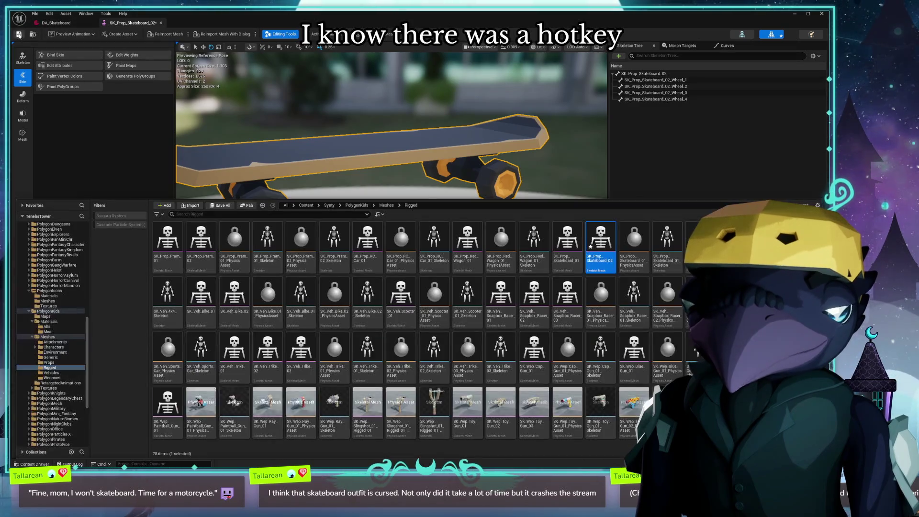
{"action": "left_click", "coordinate": [72, 24]}
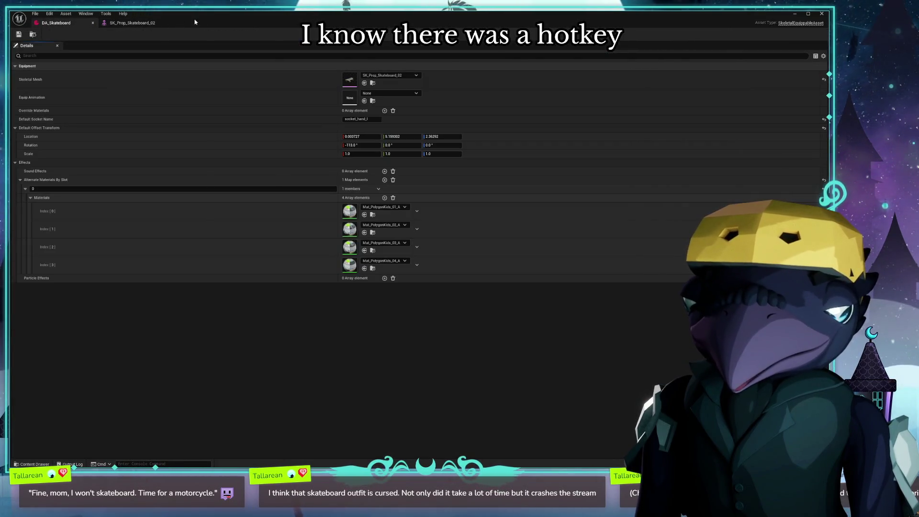
{"action": "left_click_drag", "start_coordinate": [194, 22], "coordinate": [233, 147]}
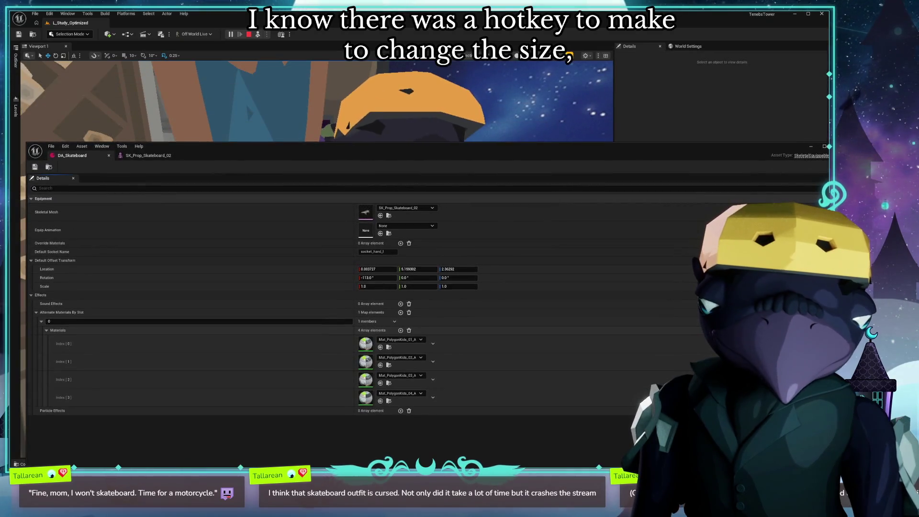
{"action": "left_click", "coordinate": [459, 29]}
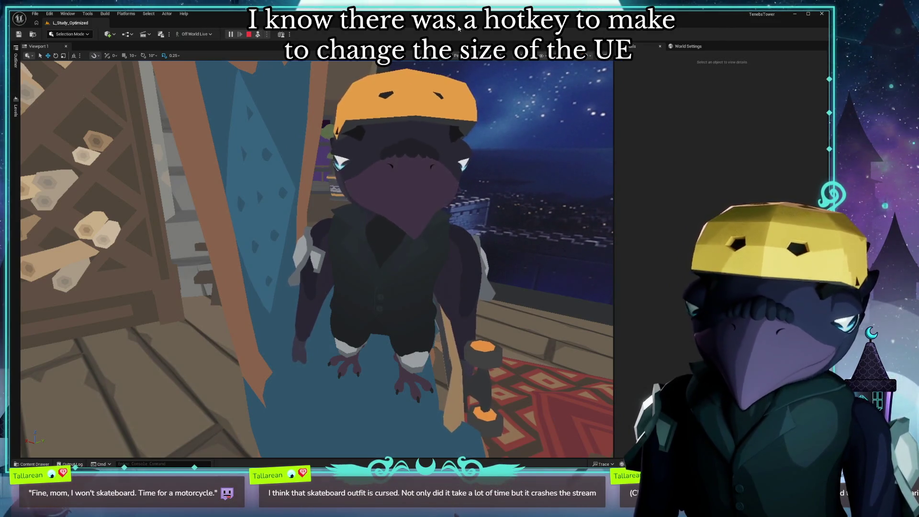
{"action": "left_click", "coordinate": [249, 34]}
{"action": "left_click", "coordinate": [558, 71]}
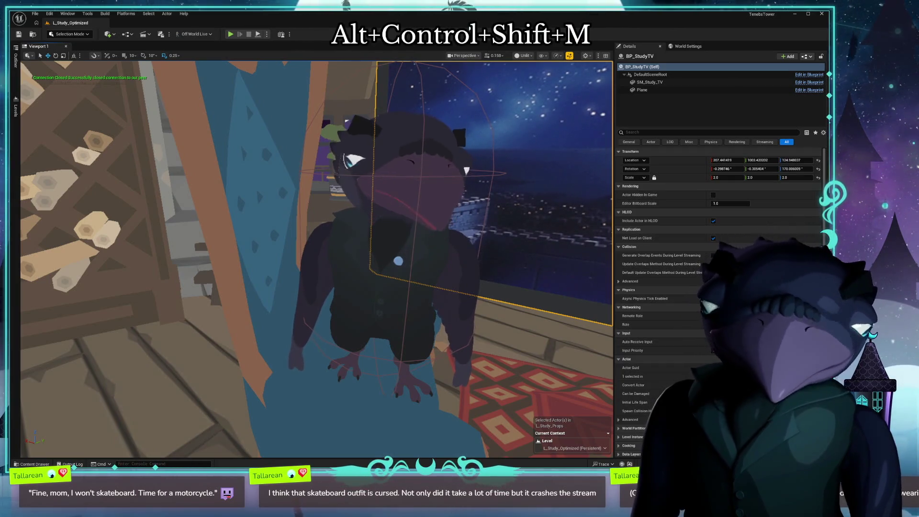
{"action": "left_click", "coordinate": [136, 16]}
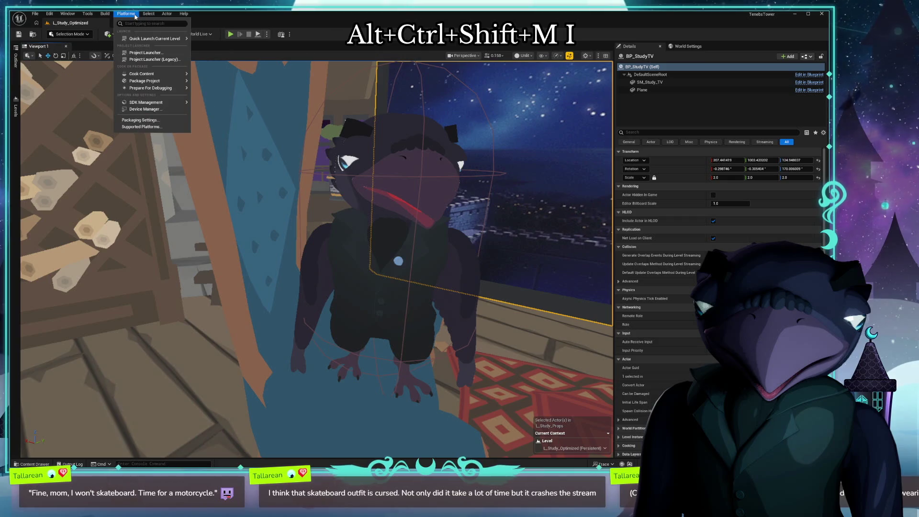
{"action": "mouse_move", "coordinate": [87, 15]}
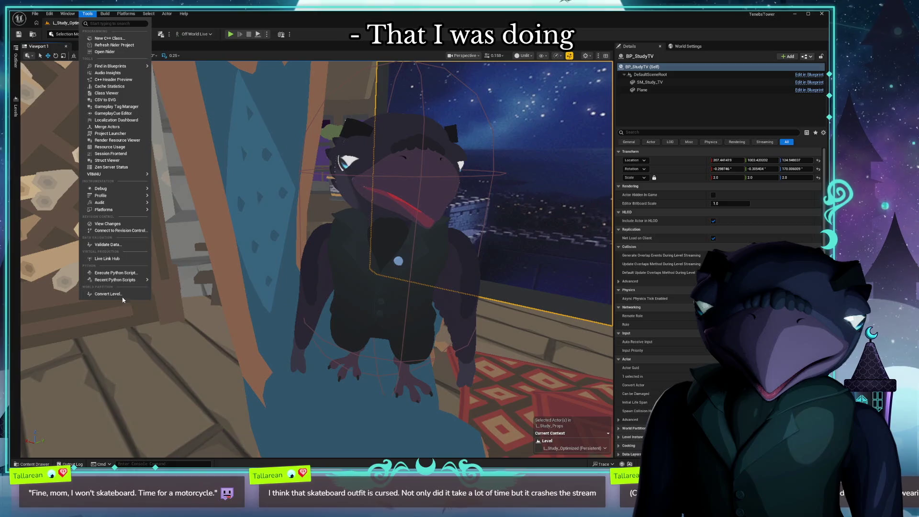
{"action": "mouse_move", "coordinate": [179, 15]}
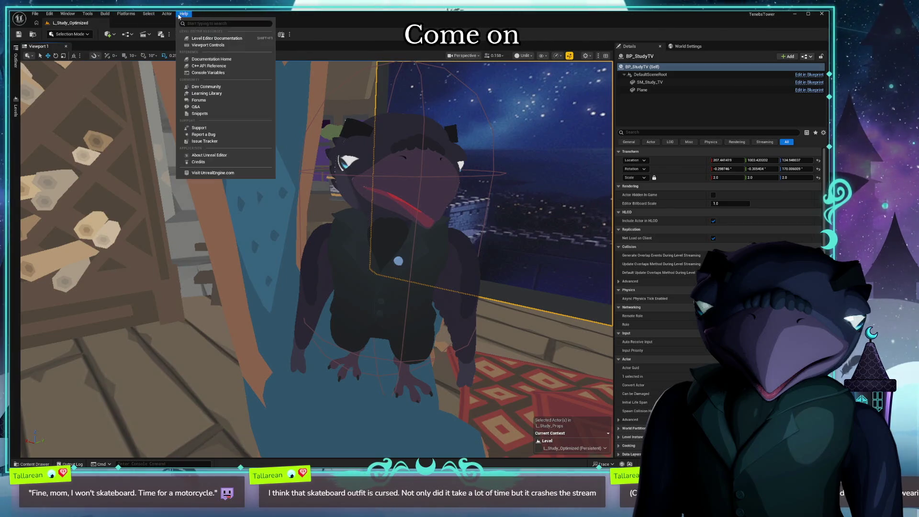
{"action": "mouse_move", "coordinate": [124, 16]}
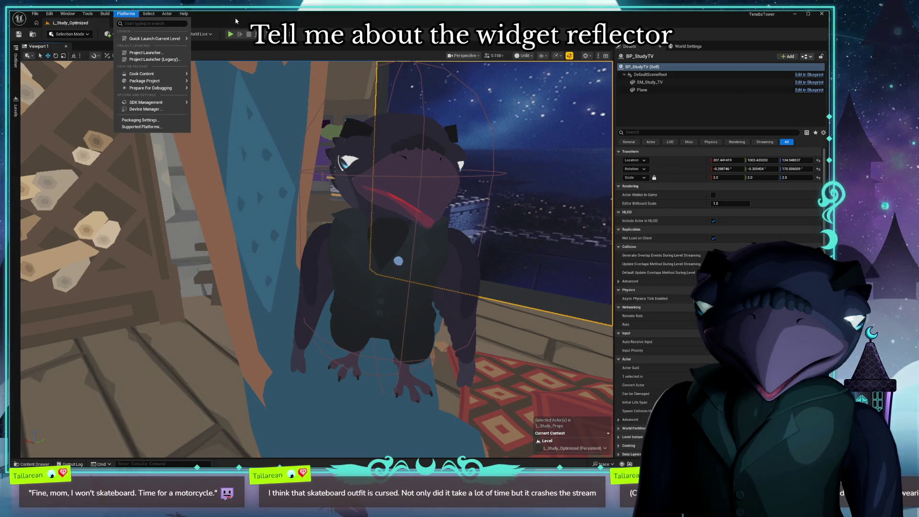
{"action": "left_click", "coordinate": [90, 19]}
{"action": "left_click", "coordinate": [89, 14]}
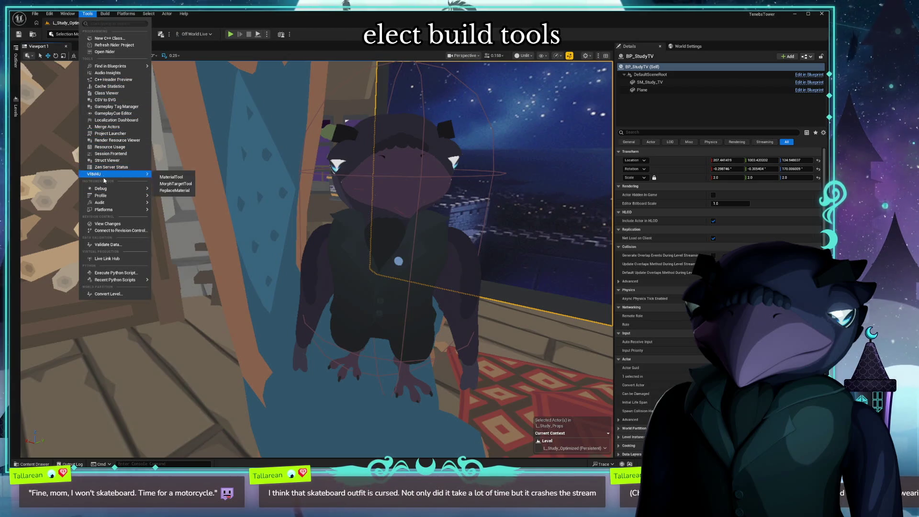
{"action": "left_click", "coordinate": [49, 14]}
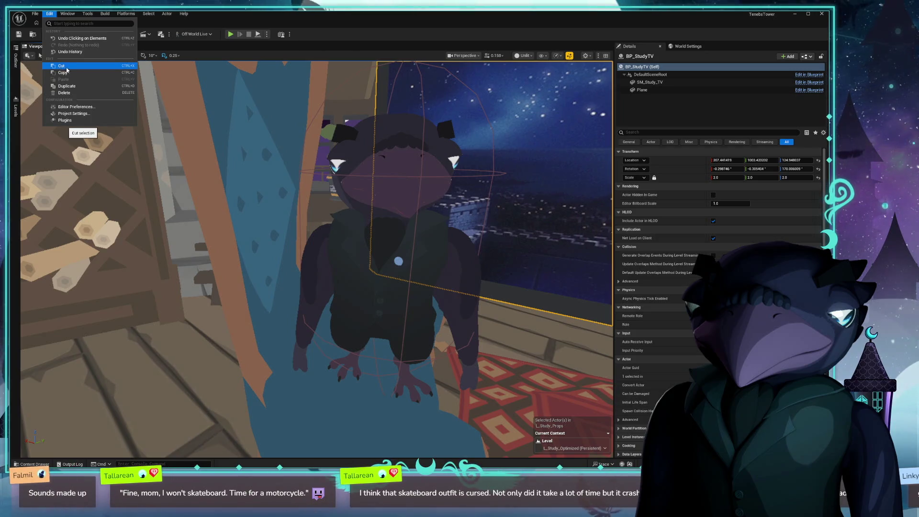
{"action": "left_click", "coordinate": [69, 13]}
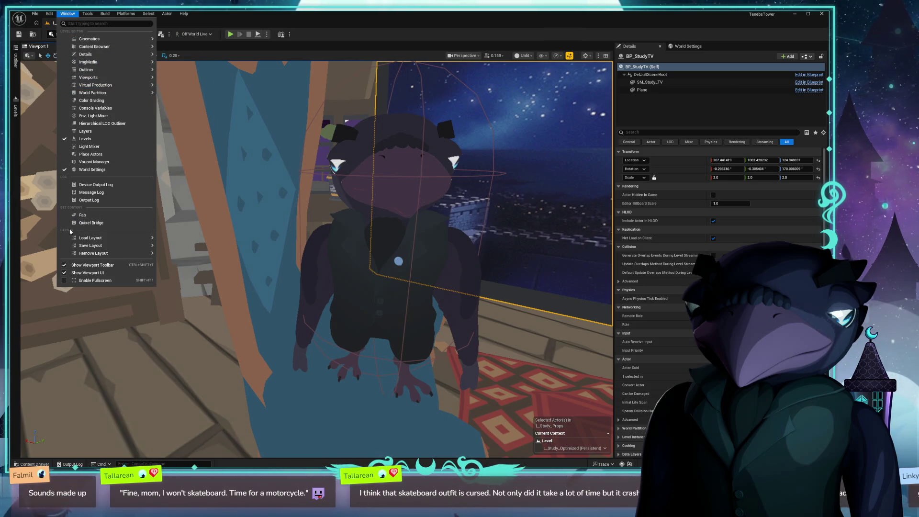
{"action": "mouse_move", "coordinate": [114, 254]}
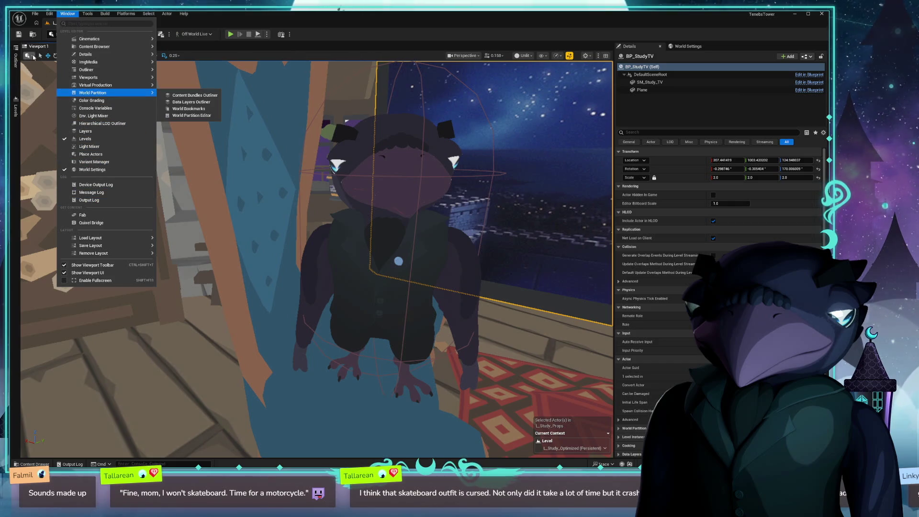
{"action": "mouse_move", "coordinate": [116, 77]}
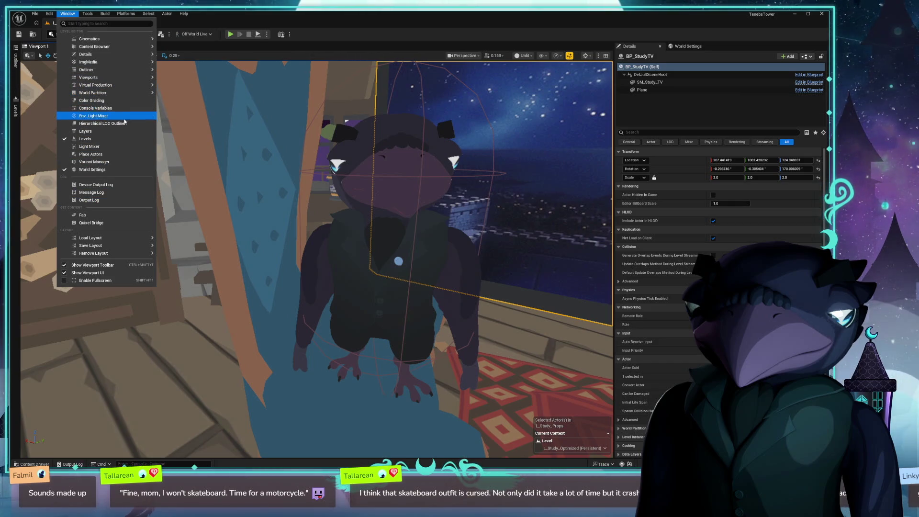
{"action": "left_click", "coordinate": [357, 23]}
- Launch LibreWolf from the app launcher and position its window over the editor
{"action": "key", "text": "alt+space"}
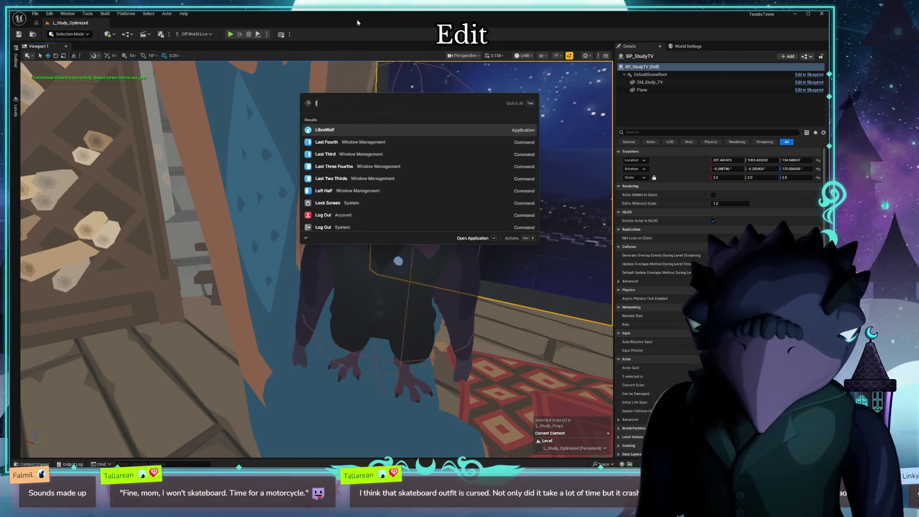
{"action": "key", "text": "Escape"}
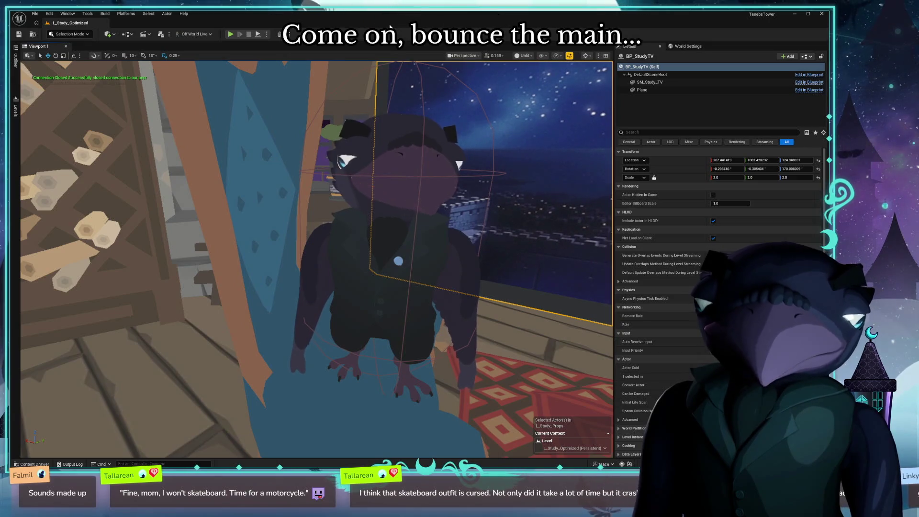
{"action": "left_click_drag", "start_coordinate": [387, 19], "coordinate": [482, 77]}
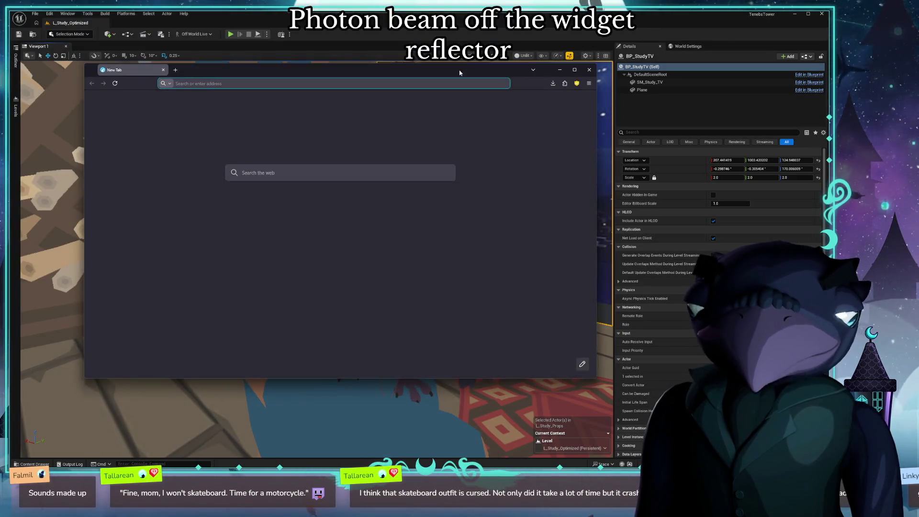
- Search 'unreal engine widget reflector', open Epic's documentation page, and scroll to Get Started
{"action": "left_click", "coordinate": [414, 87]}
{"action": "type", "text": "unreal"}
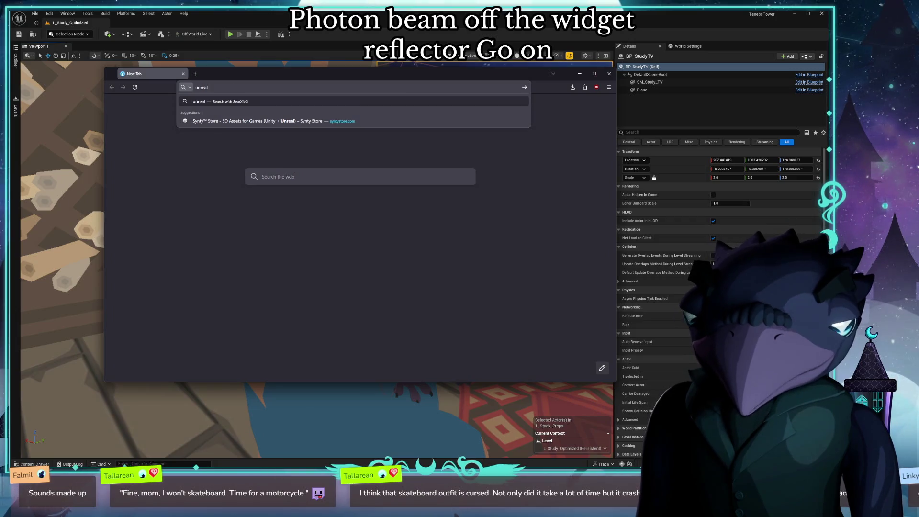
{"action": "type", "text": " engine wid"}
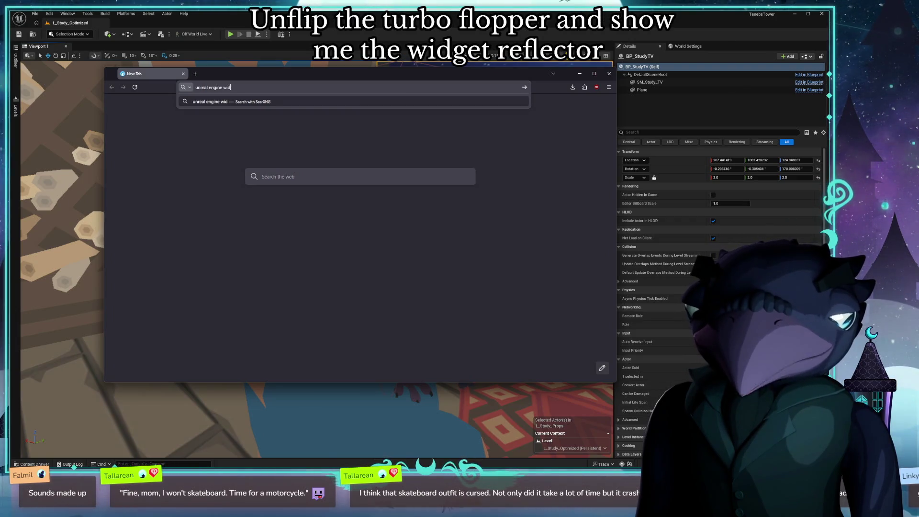
{"action": "type", "text": "get reflector"}
{"action": "key", "text": "Return"}
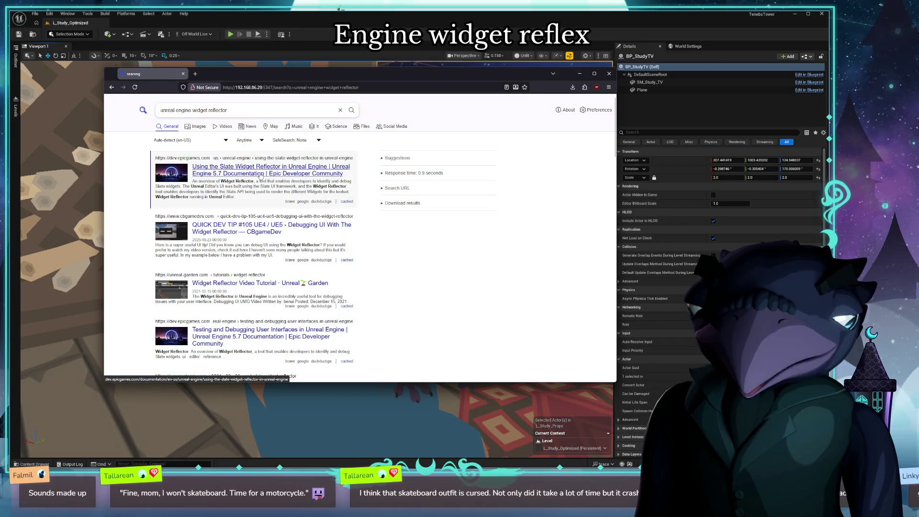
{"action": "left_click", "coordinate": [261, 174]}
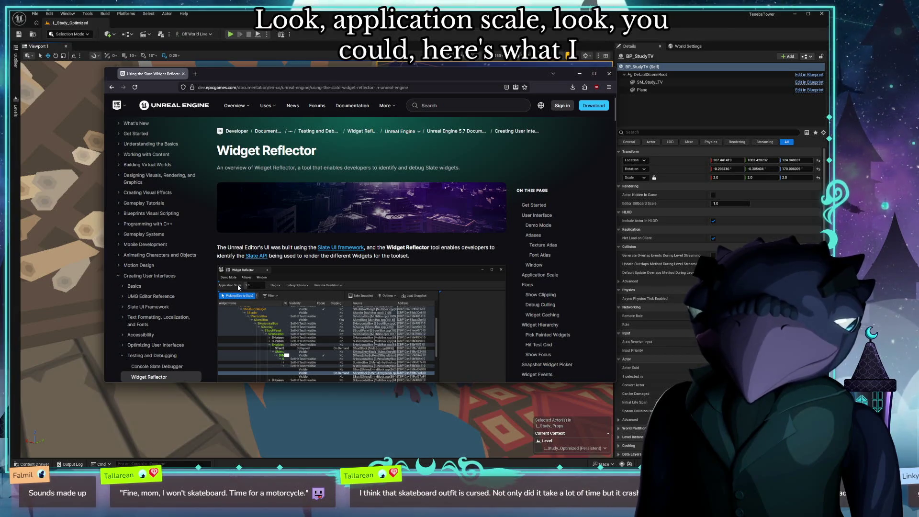
{"action": "scroll", "coordinate": [261, 264], "scroll_direction": "down", "scroll_amount": 3}
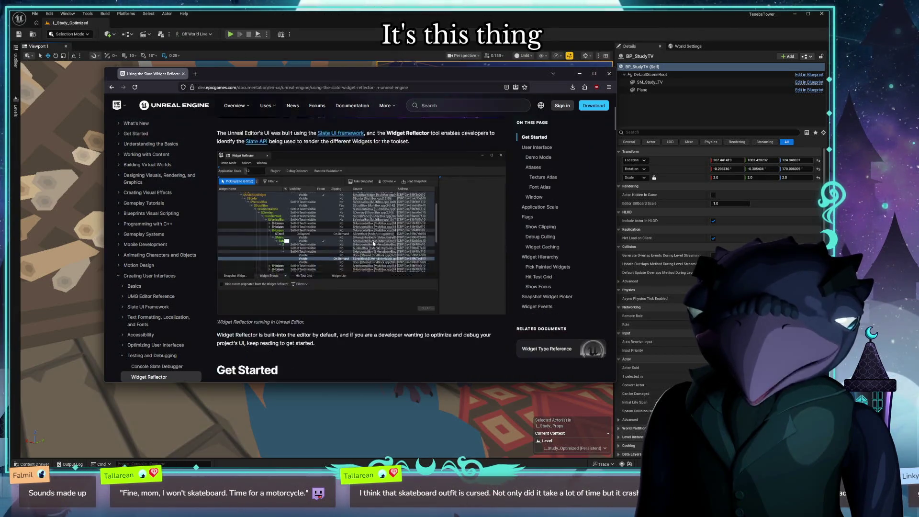
{"action": "scroll", "coordinate": [454, 220], "scroll_direction": "down", "scroll_amount": 3}
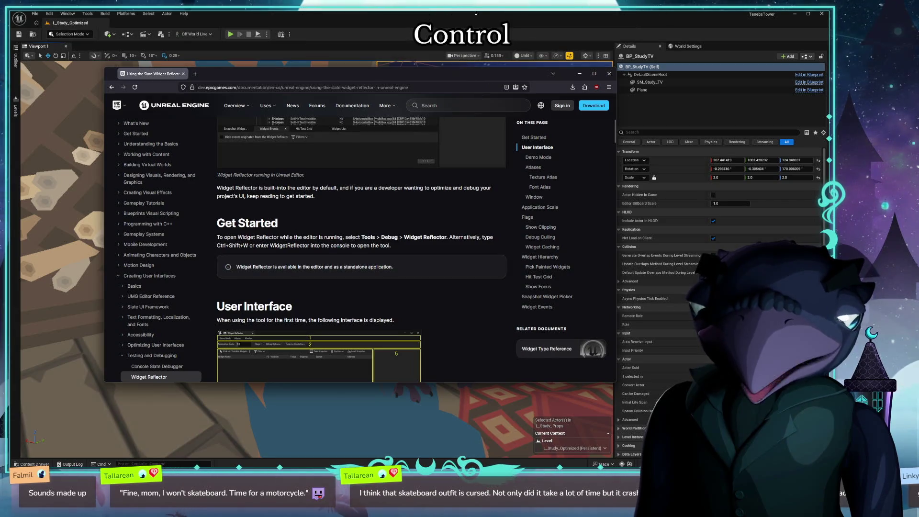
- Open the Widget Reflector with Ctrl+Shift+W, set Application Scale to 1.1, and move it aside
{"action": "key", "text": "alt+Tab"}
{"action": "key", "text": "ctrl+shift+w"}
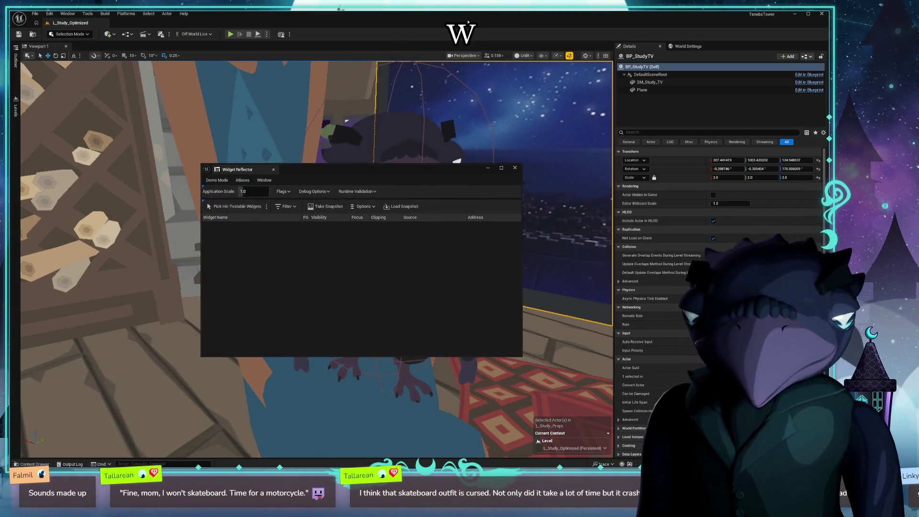
{"action": "left_click_drag", "start_coordinate": [252, 193], "coordinate": [261, 192]}
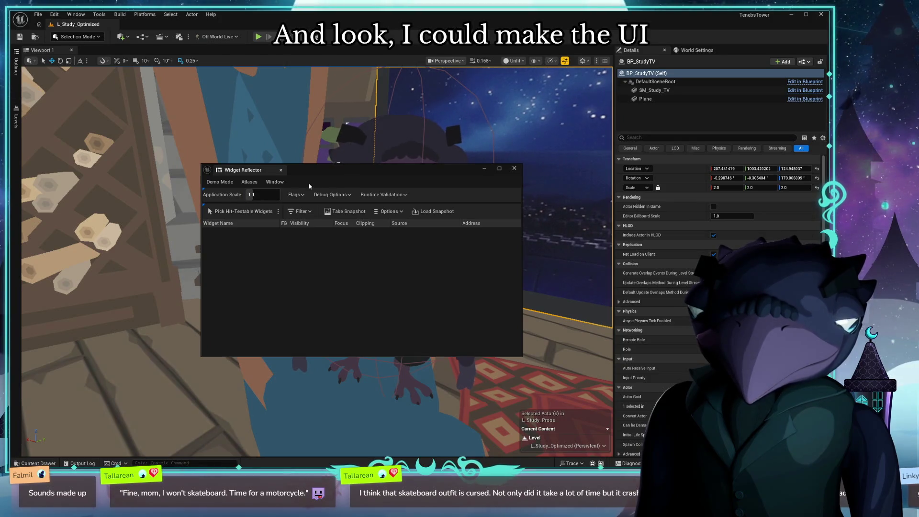
{"action": "left_click_drag", "start_coordinate": [342, 176], "coordinate": [242, 109]}
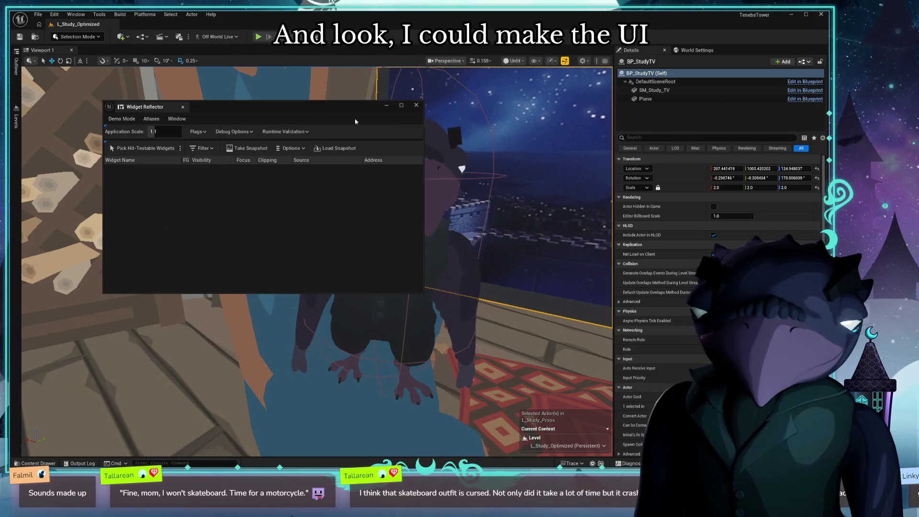
{"action": "left_click", "coordinate": [417, 114]}
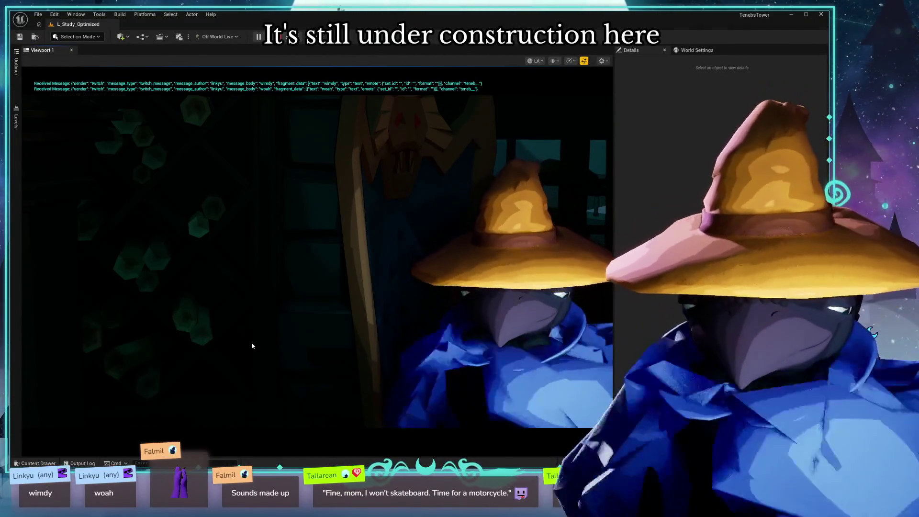
- Open DT_TenebOutfits from the Data folder and select the blackmage outfit row
{"action": "left_click", "coordinate": [33, 463]}
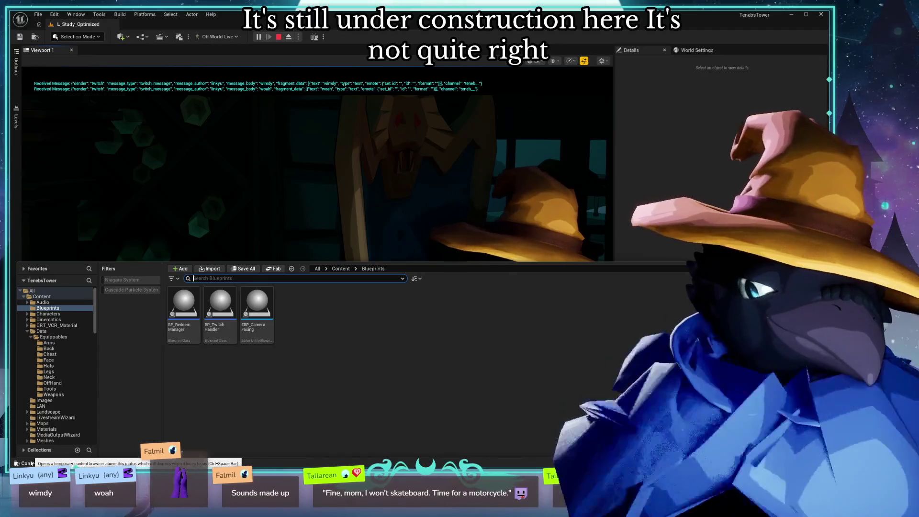
{"action": "left_click", "coordinate": [41, 331]}
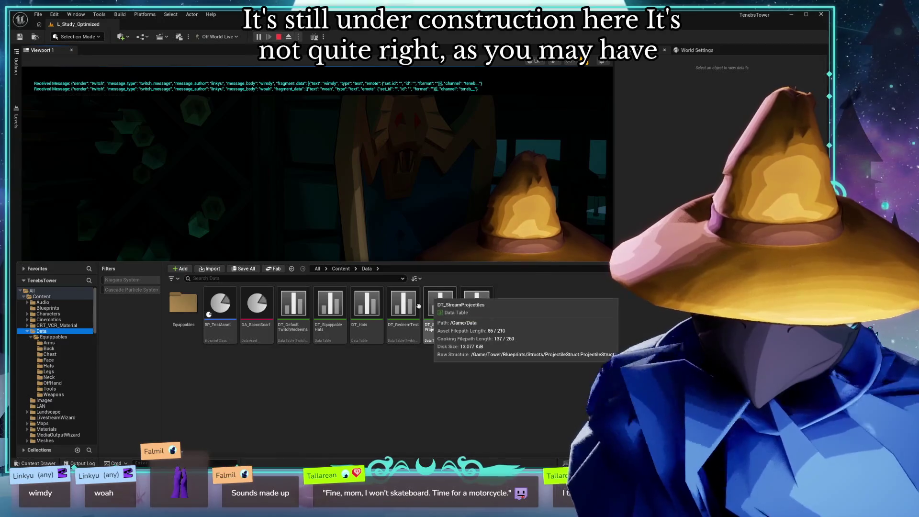
{"action": "left_click", "coordinate": [469, 307]}
{"action": "double_click", "coordinate": [469, 306]}
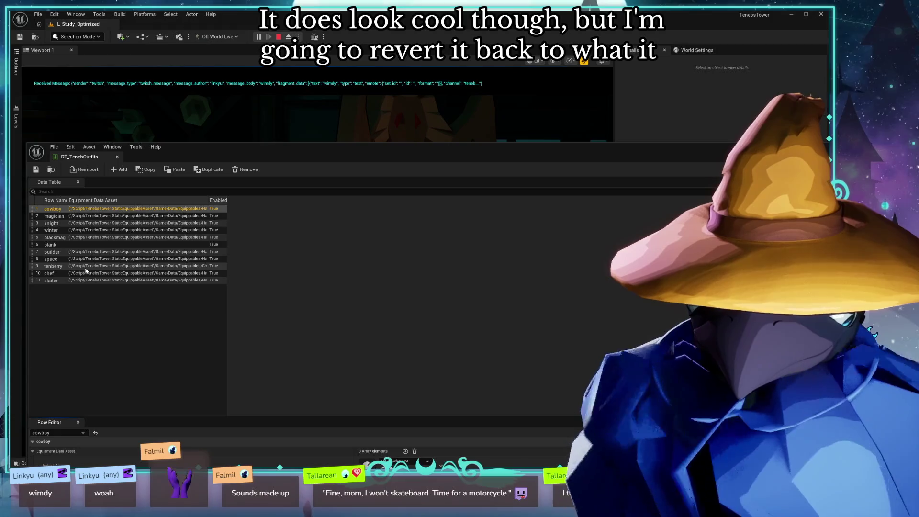
{"action": "left_click", "coordinate": [84, 238]}
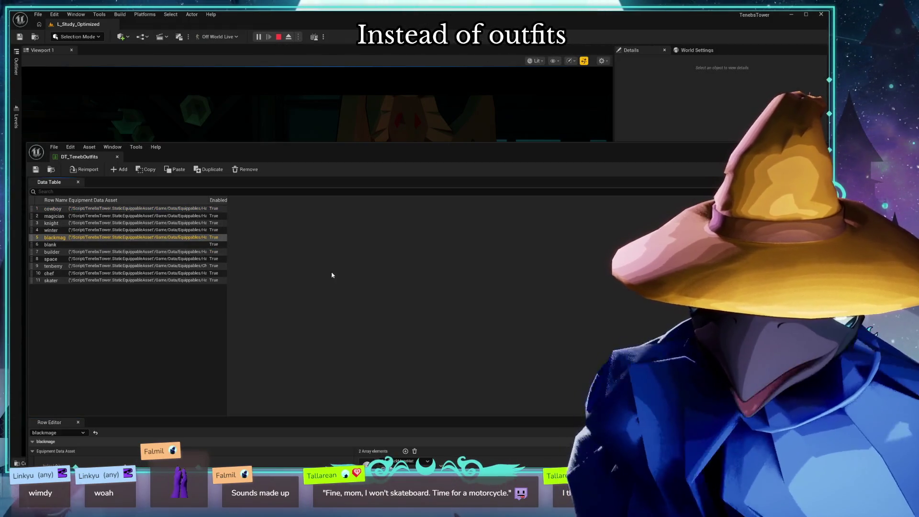
{"action": "double_click", "coordinate": [400, 156]}
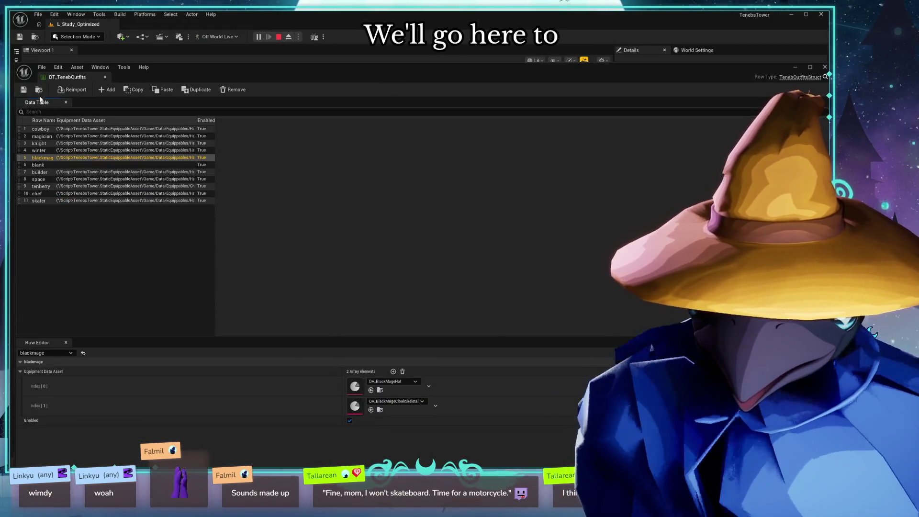
{"action": "mouse_move", "coordinate": [501, 77]}
{"action": "left_mouse_down"}
{"action": "mouse_move", "coordinate": [502, 187]}
{"action": "mouse_move", "coordinate": [342, 129]}
{"action": "mouse_move", "coordinate": [358, 86]}
{"action": "left_mouse_up"}
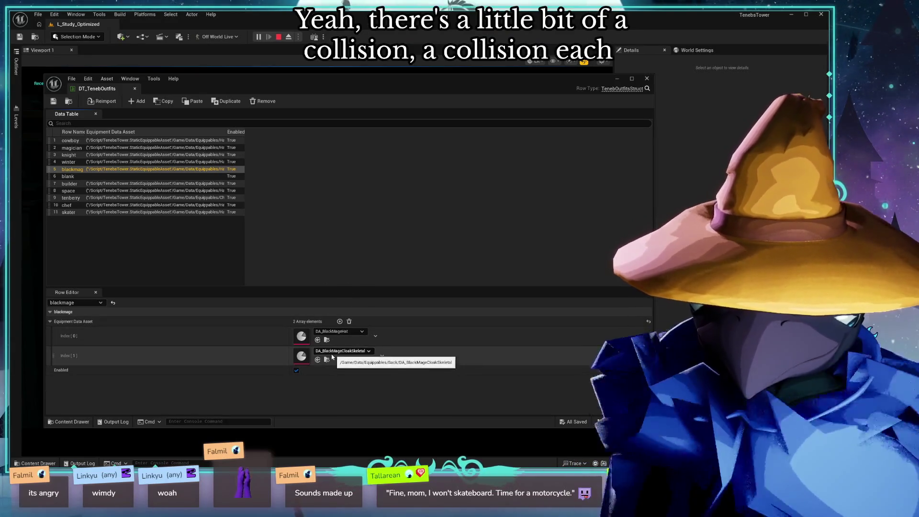
- Set the blackmage Index [1] to DA_BlackMageCloakStatic and save the table
{"action": "left_click", "coordinate": [348, 351]}
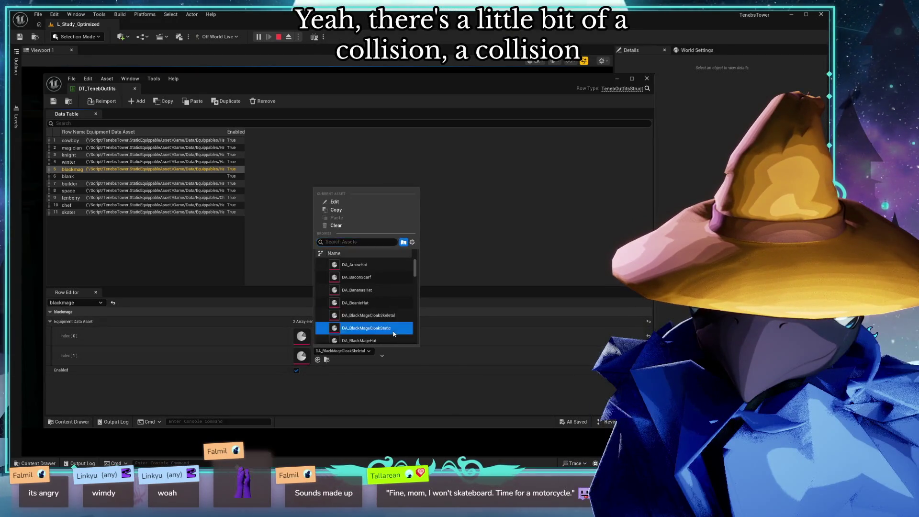
{"action": "left_click", "coordinate": [366, 328]}
{"action": "left_click", "coordinate": [53, 102]}
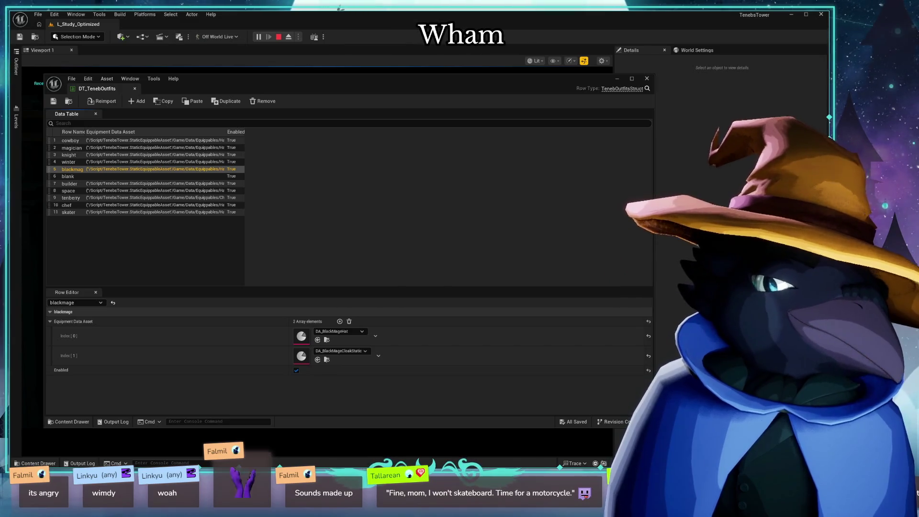
- Clear the row selection, reposition and close the data table editor, and reopen the Content Drawer
{"action": "left_click", "coordinate": [241, 240]}
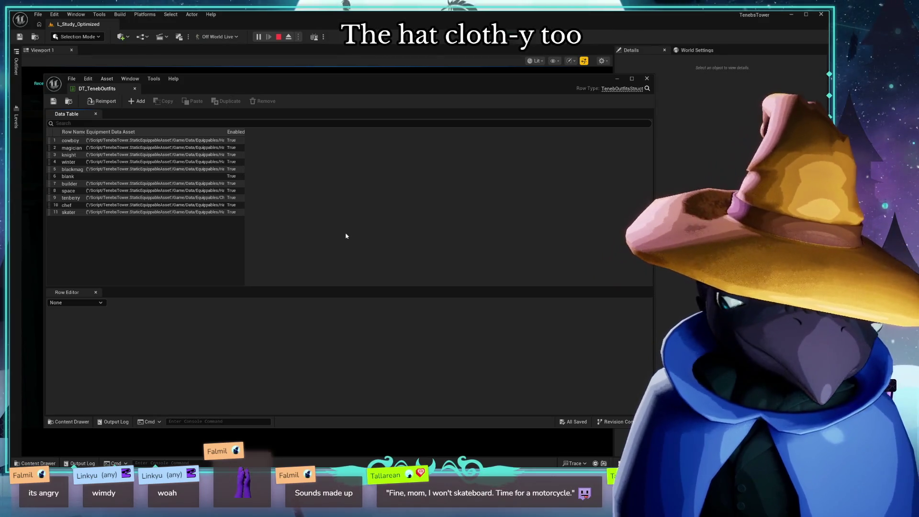
{"action": "left_click_drag", "start_coordinate": [413, 79], "coordinate": [497, 81]}
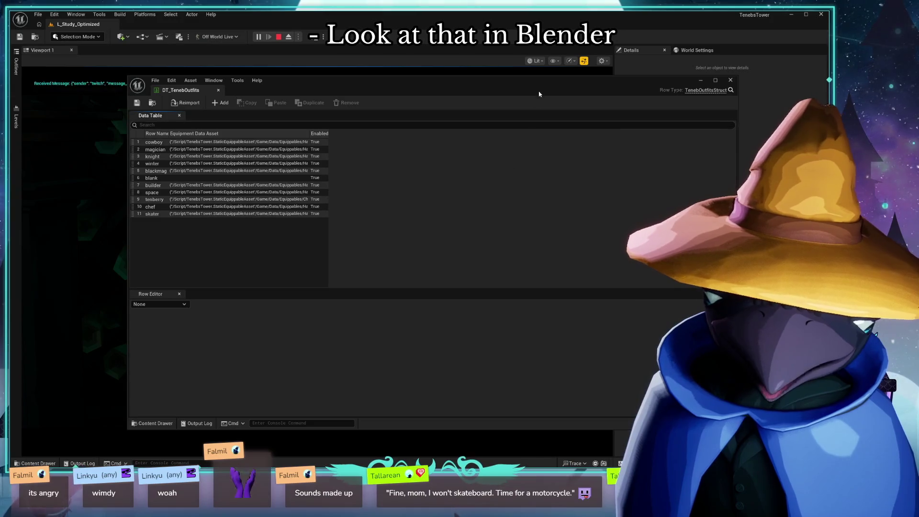
{"action": "left_click_drag", "start_coordinate": [539, 94], "coordinate": [448, 101]}
{"action": "left_click", "coordinate": [642, 89]}
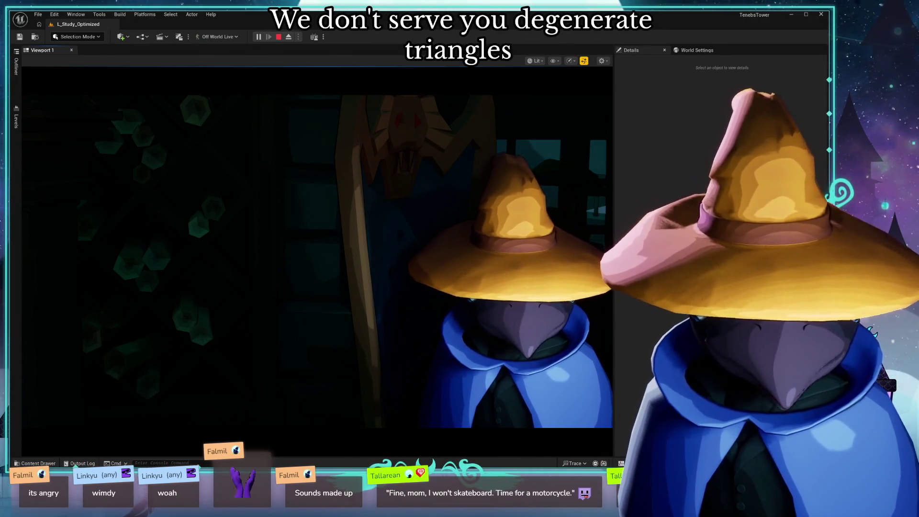
{"action": "left_click", "coordinate": [32, 464]}
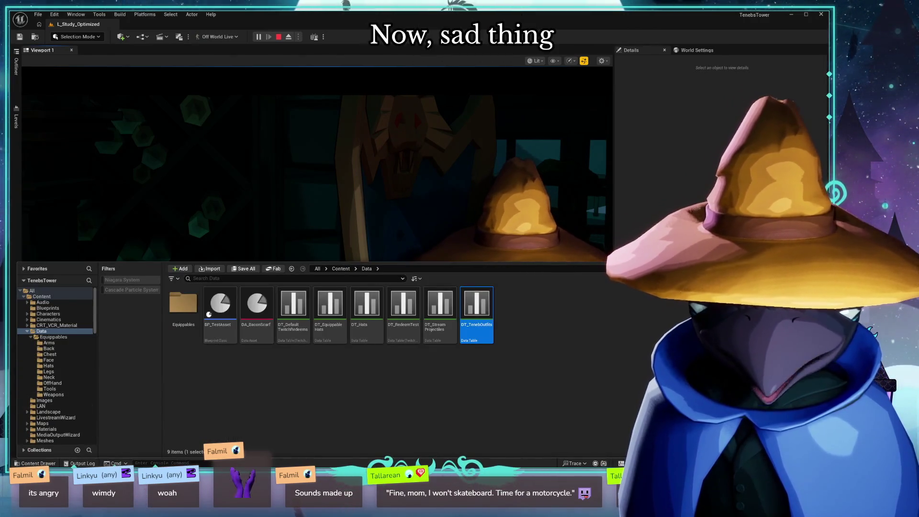
- Filter the Synty content with the search 'type:mesh cap'
{"action": "scroll", "coordinate": [44, 363], "scroll_direction": "down", "scroll_amount": 3}
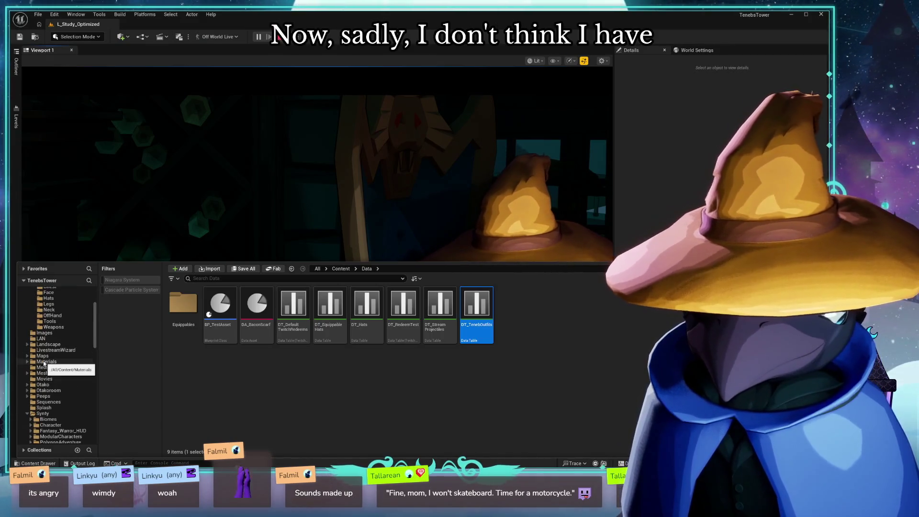
{"action": "scroll", "coordinate": [44, 364], "scroll_direction": "down", "scroll_amount": 2}
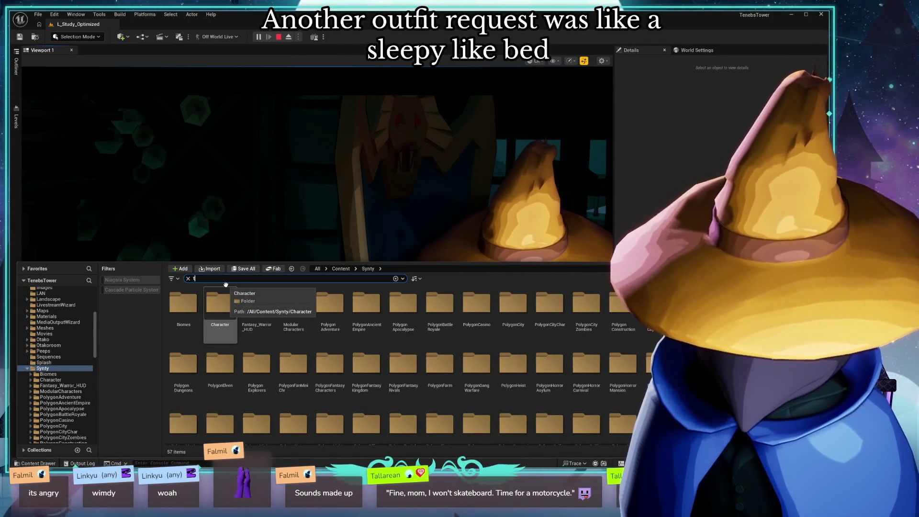
{"action": "type", "text": "type:mesh cap"}
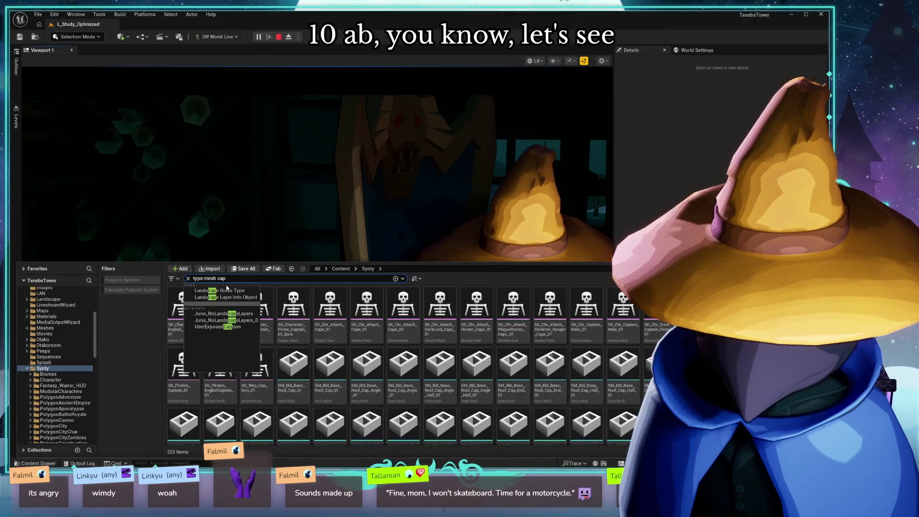
{"action": "key", "text": "Return"}
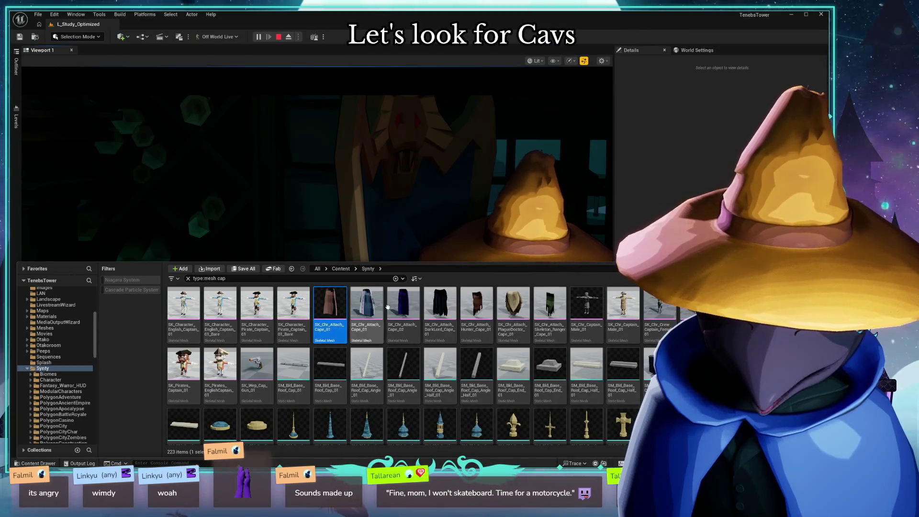
- Preview SK_Pirates_EnglishCaptain_01, orbiting to see its side, then return to the results
{"action": "left_click", "coordinate": [223, 360]}
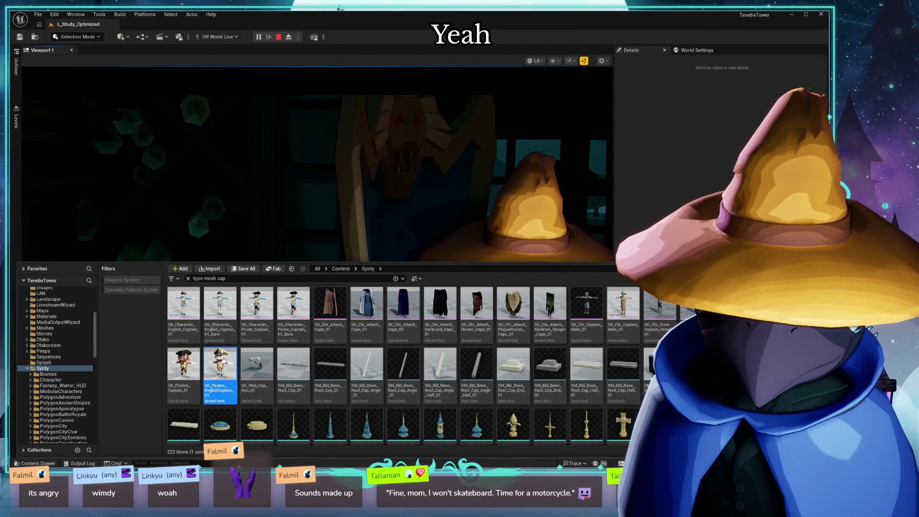
{"action": "double_click", "coordinate": [223, 360]}
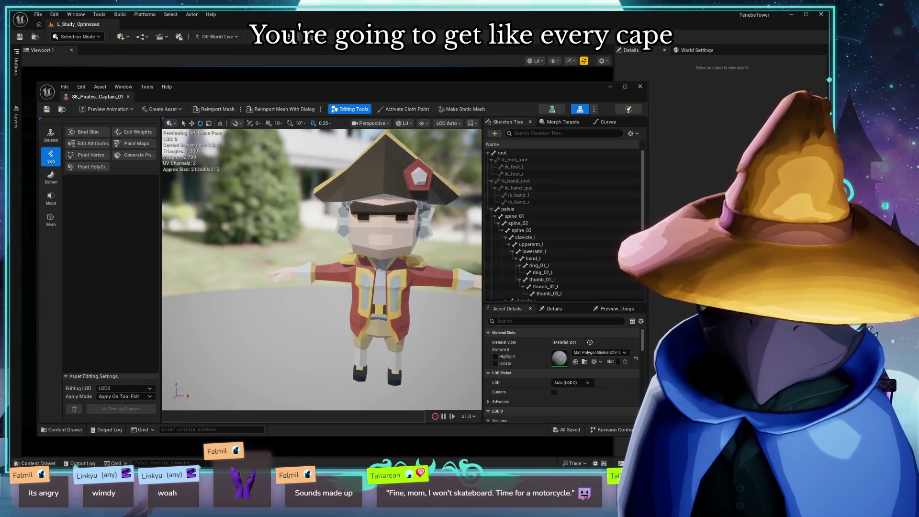
{"action": "left_click_drag", "start_coordinate": [335, 268], "coordinate": [500, 263]}
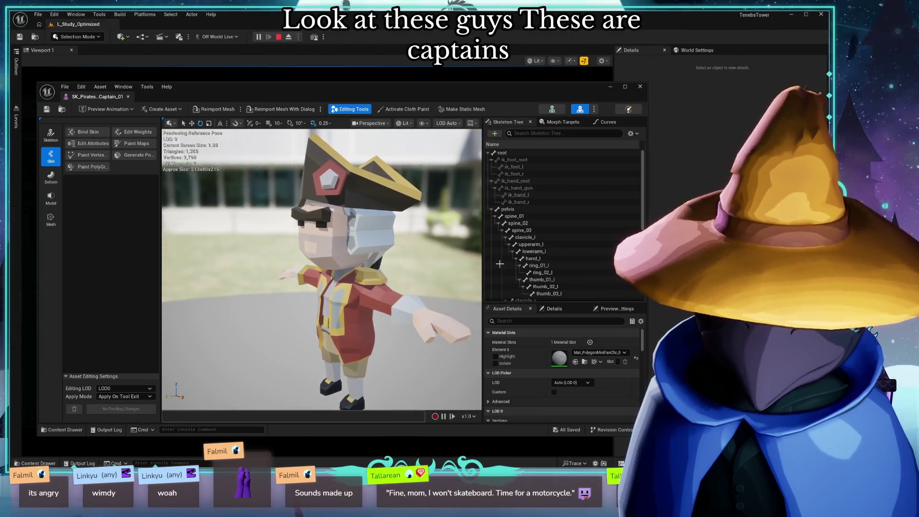
{"action": "left_click", "coordinate": [640, 86]}
{"action": "key", "text": "ctrl+space"}
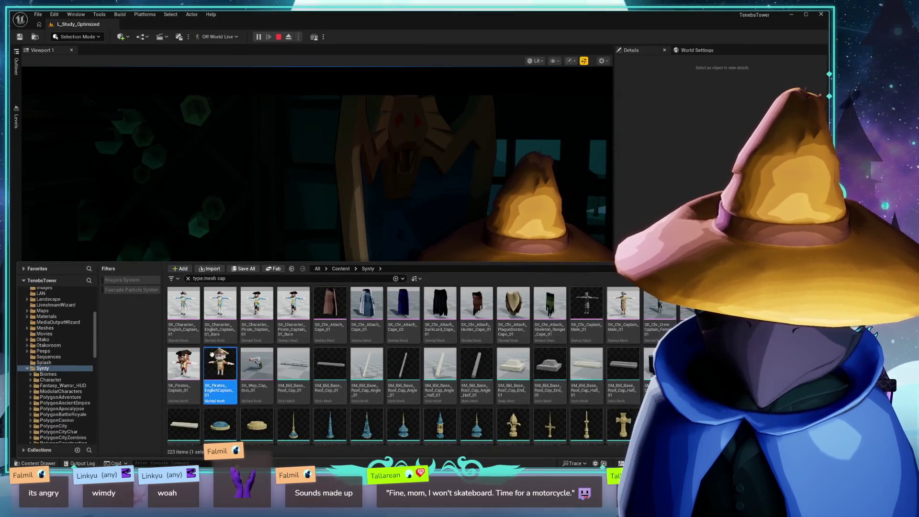
- Preview SK_Pirates_Captain_01, orbiting around the model, then return to the results
{"action": "left_click", "coordinate": [195, 359]}
{"action": "double_click", "coordinate": [196, 359]}
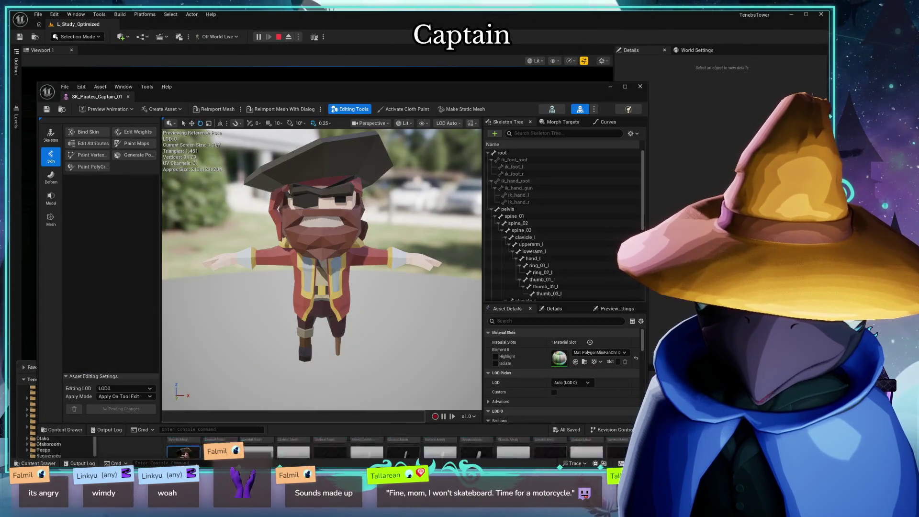
{"action": "left_click_drag", "start_coordinate": [320, 268], "coordinate": [378, 268]}
{"action": "left_click", "coordinate": [639, 86]}
{"action": "key", "text": "ctrl+space"}
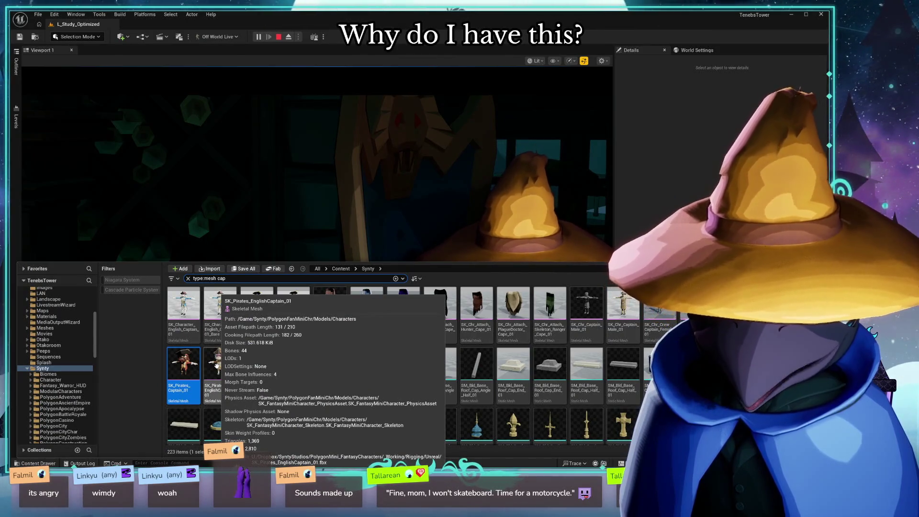
{"action": "scroll", "coordinate": [216, 365], "scroll_direction": "down", "scroll_amount": 5}
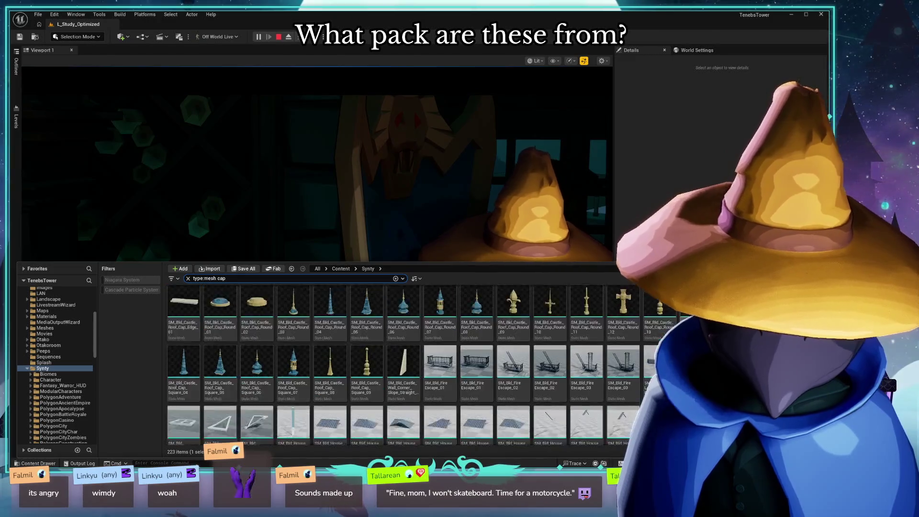
{"action": "scroll", "coordinate": [383, 366], "scroll_direction": "down", "scroll_amount": 5}
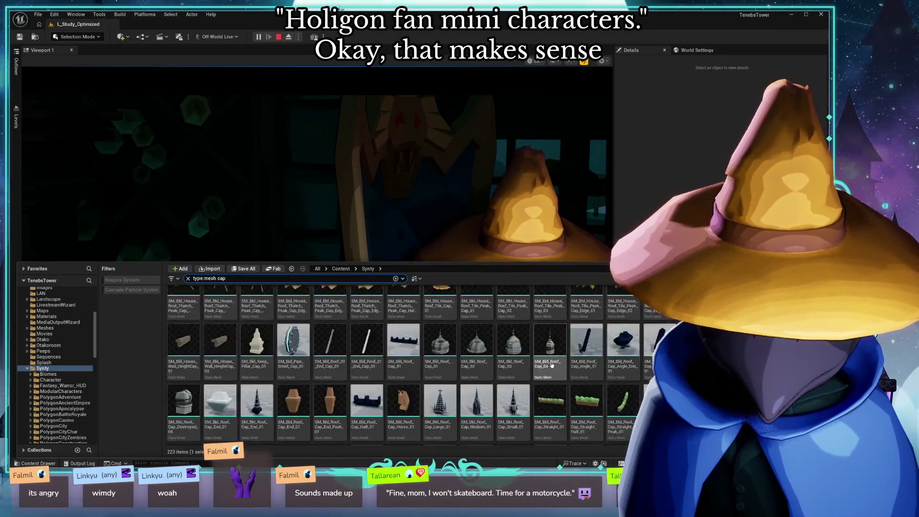
{"action": "scroll", "coordinate": [443, 322], "scroll_direction": "up", "scroll_amount": 1}
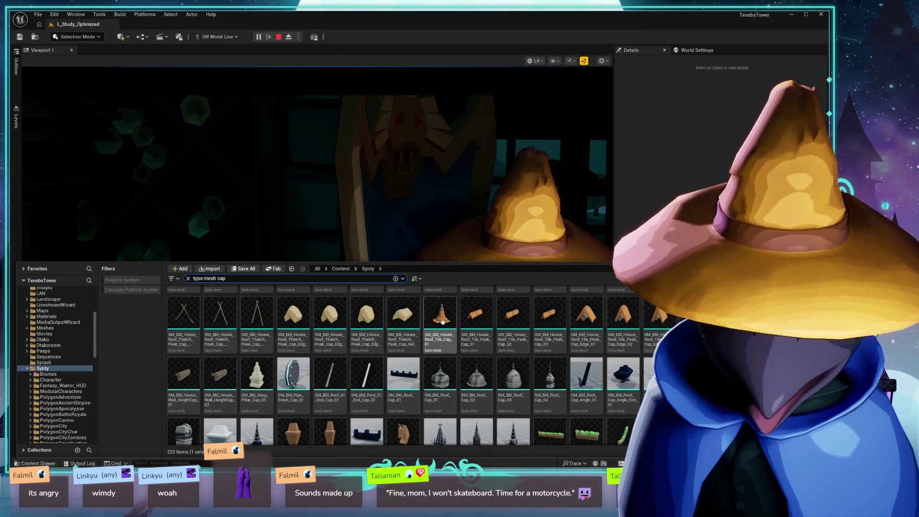
{"action": "scroll", "coordinate": [549, 326], "scroll_direction": "down", "scroll_amount": 2}
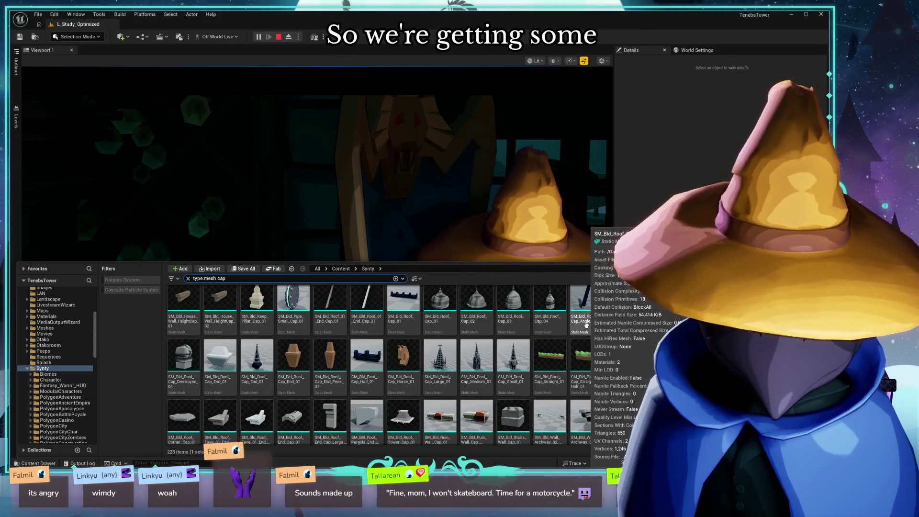
{"action": "scroll", "coordinate": [588, 328], "scroll_direction": "down", "scroll_amount": 2}
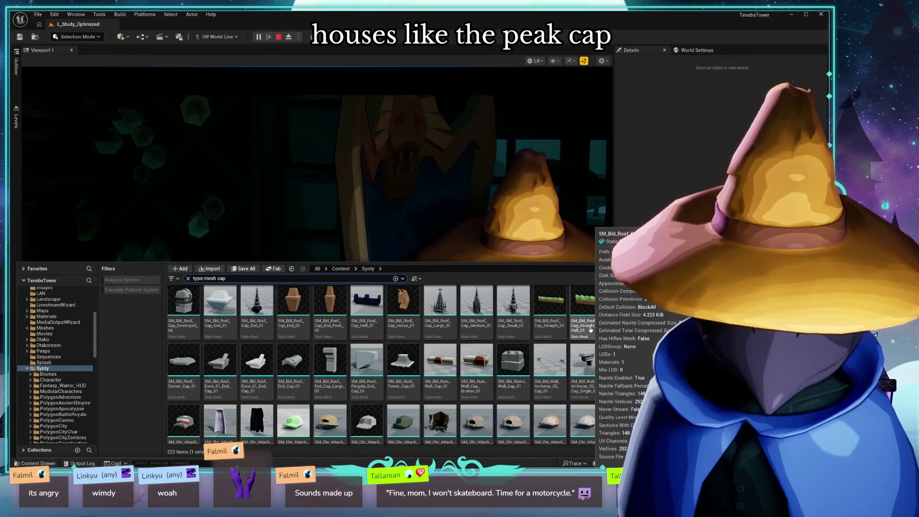
{"action": "scroll", "coordinate": [485, 355], "scroll_direction": "down", "scroll_amount": 2}
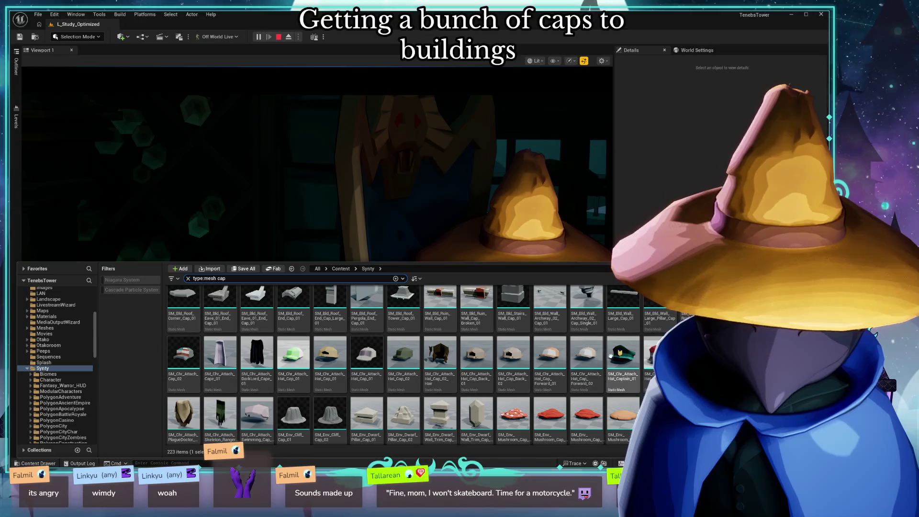
{"action": "scroll", "coordinate": [391, 376], "scroll_direction": "down", "scroll_amount": 2}
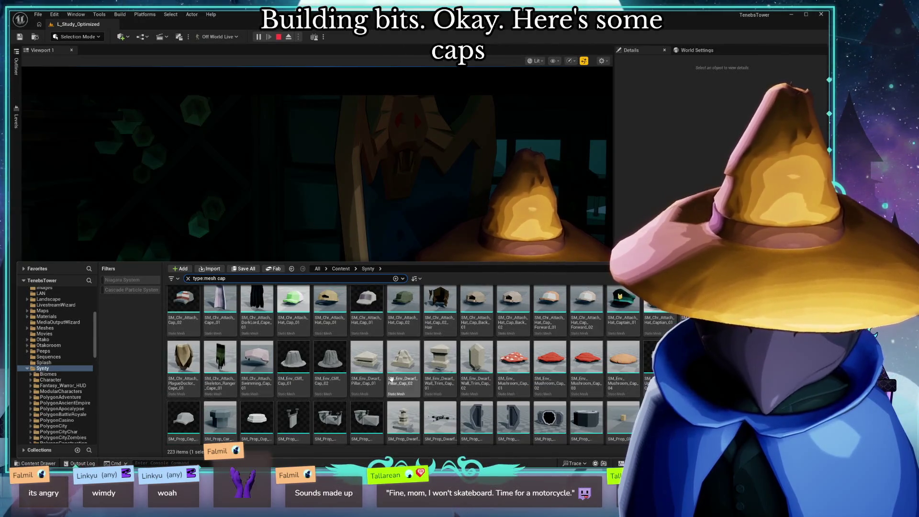
{"action": "mouse_move", "coordinate": [330, 369]}
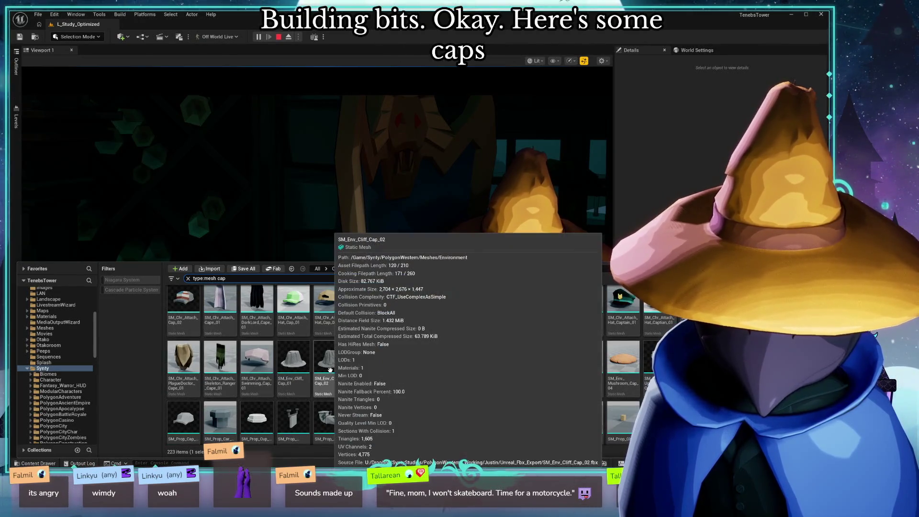
{"action": "left_click", "coordinate": [262, 363]}
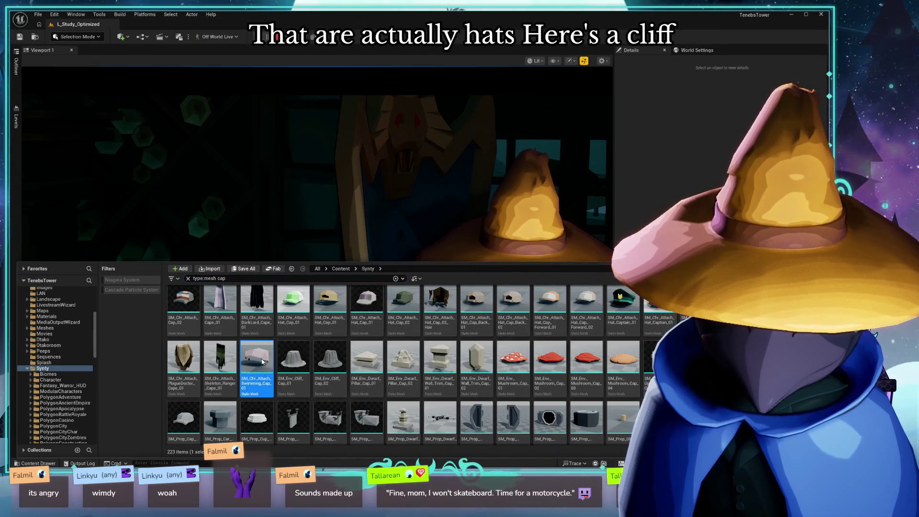
{"action": "double_click", "coordinate": [261, 358]}
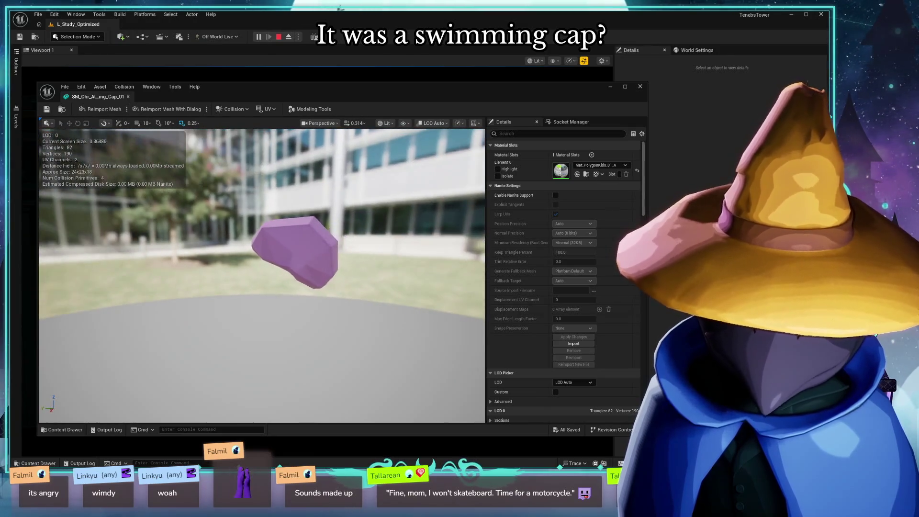
{"action": "left_click", "coordinate": [640, 87]}
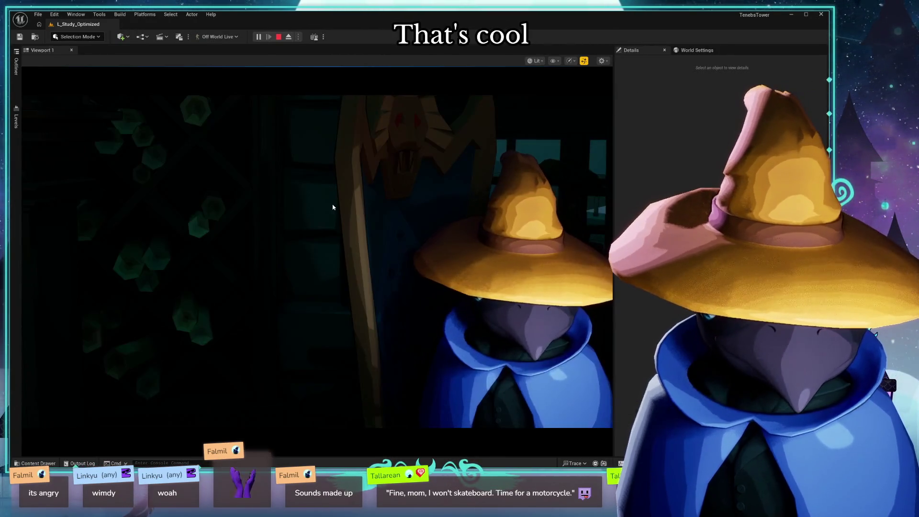
{"action": "key", "text": "ctrl+space"}
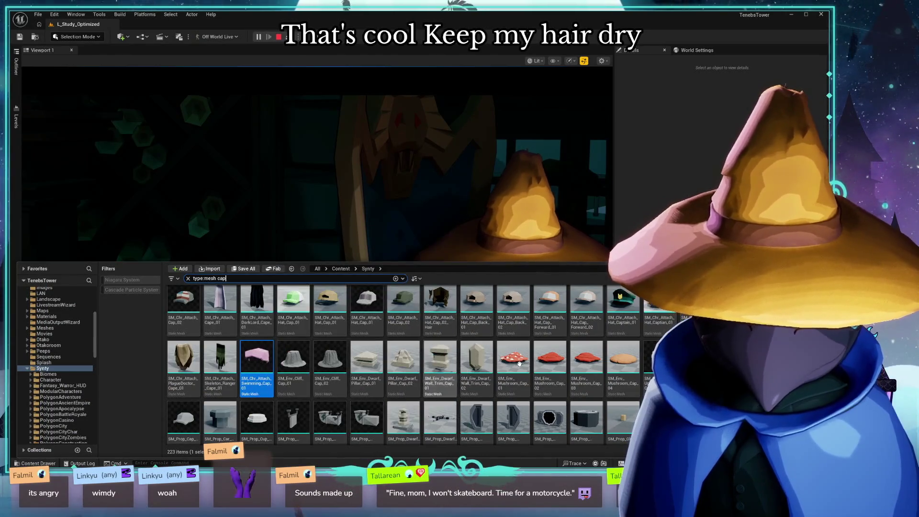
{"action": "scroll", "coordinate": [527, 354], "scroll_direction": "up", "scroll_amount": 2}
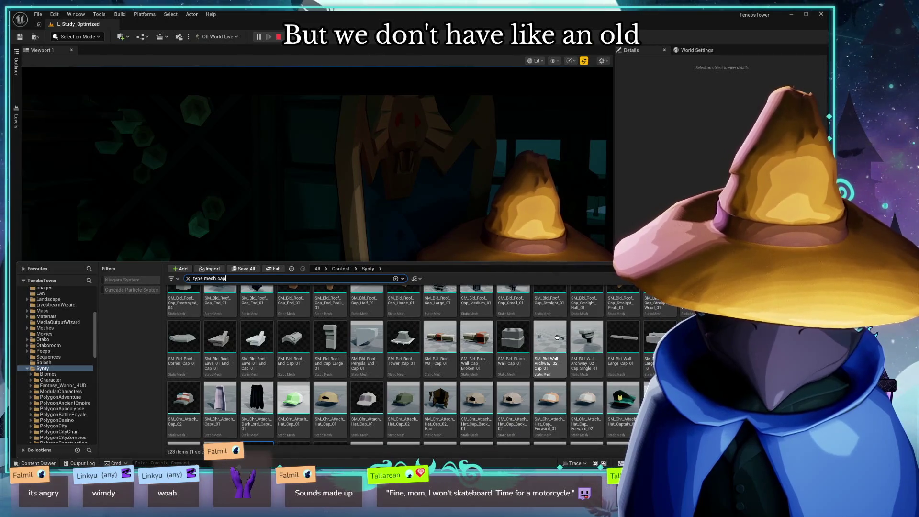
{"action": "scroll", "coordinate": [474, 344], "scroll_direction": "down", "scroll_amount": 2}
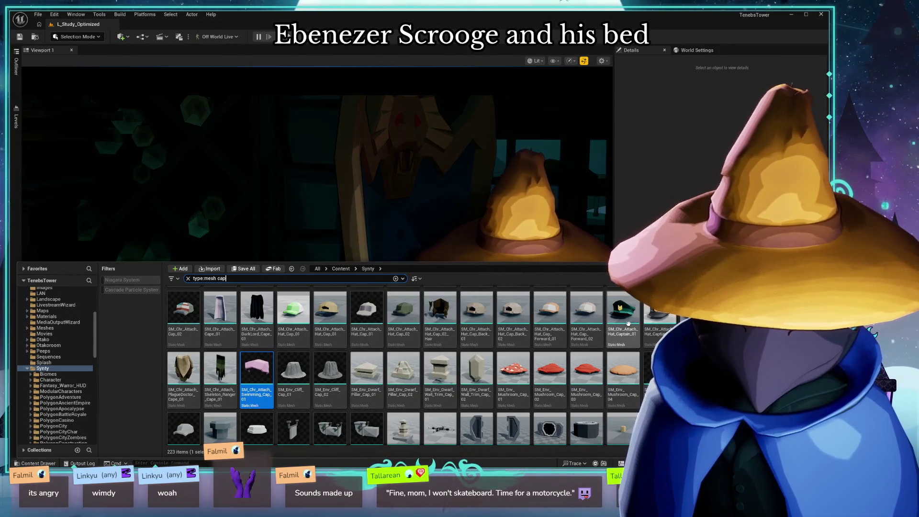
{"action": "scroll", "coordinate": [627, 323], "scroll_direction": "down", "scroll_amount": 10}
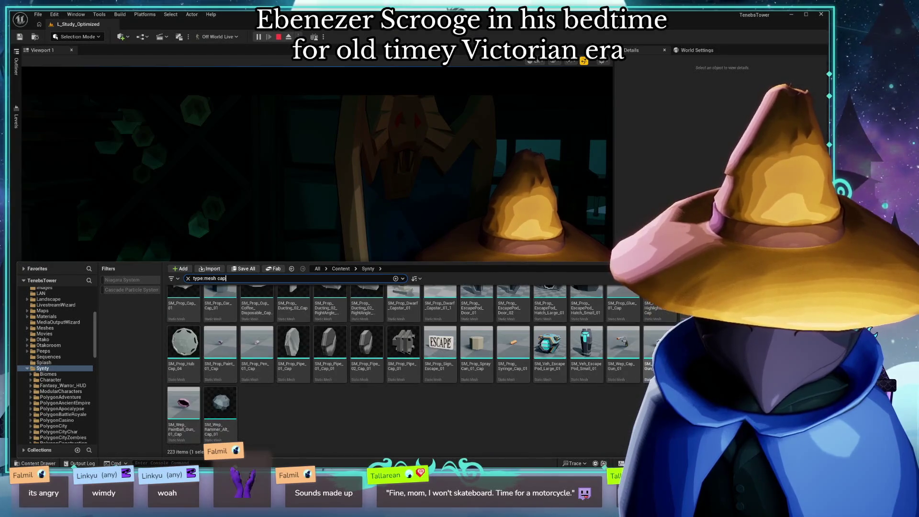
{"action": "scroll", "coordinate": [372, 398], "scroll_direction": "up", "scroll_amount": 10}
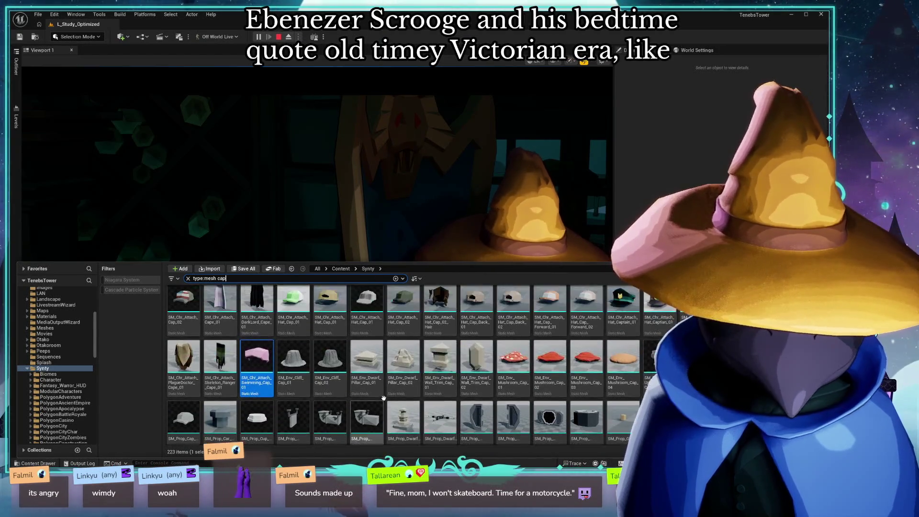
{"action": "mouse_move", "coordinate": [441, 397]}
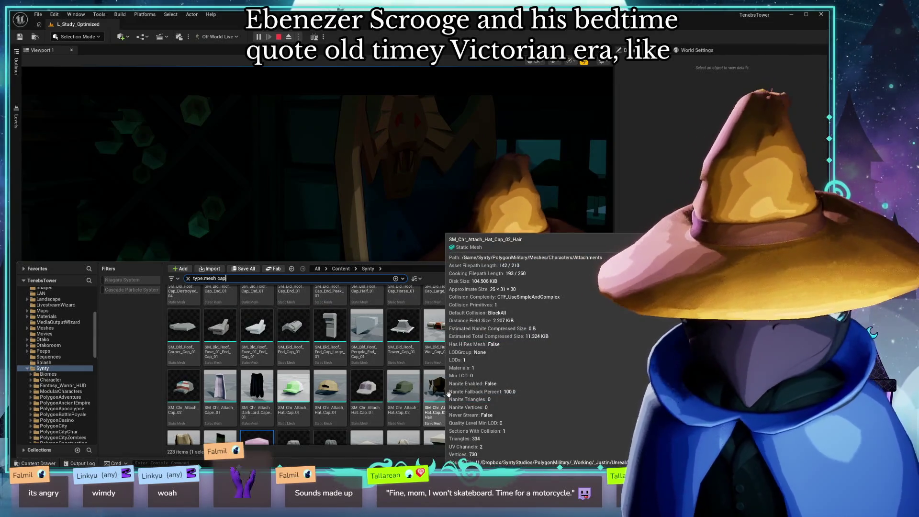
{"action": "mouse_move", "coordinate": [494, 398]}
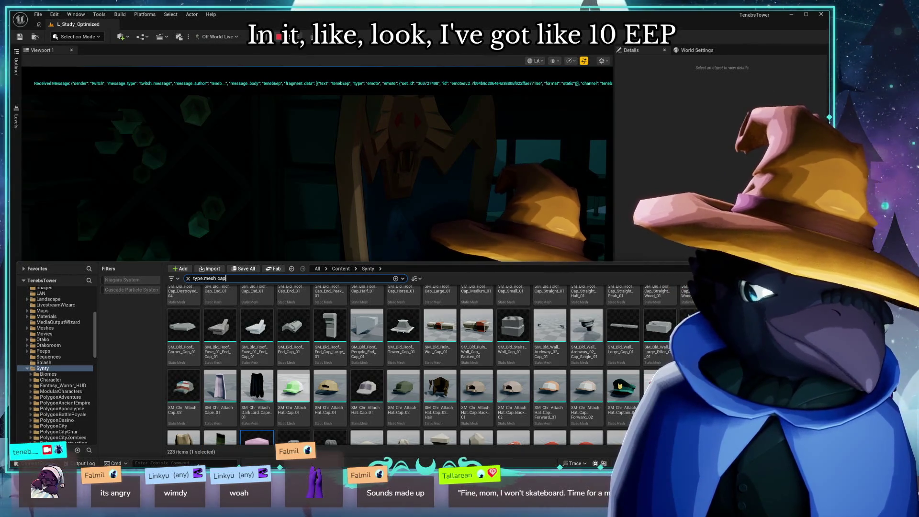
{"action": "scroll", "coordinate": [537, 337], "scroll_direction": "down", "scroll_amount": 1}
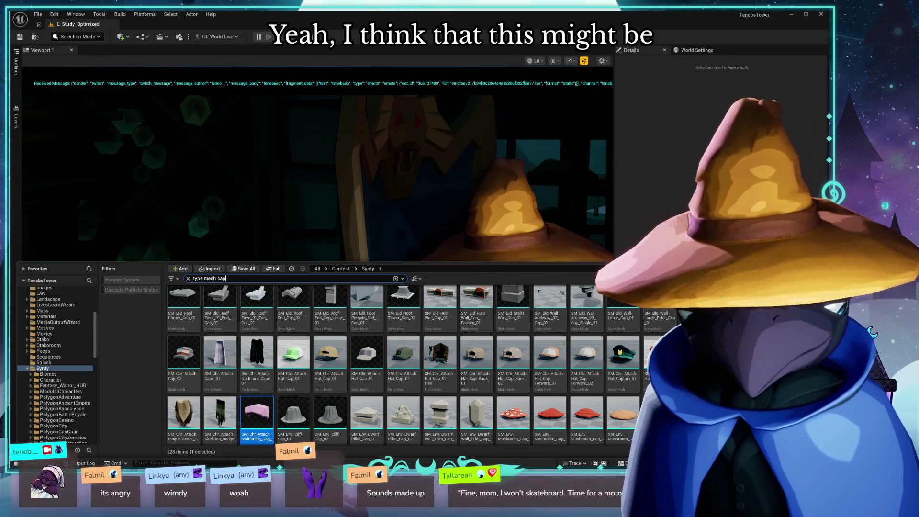
{"action": "scroll", "coordinate": [525, 334], "scroll_direction": "up", "scroll_amount": 6}
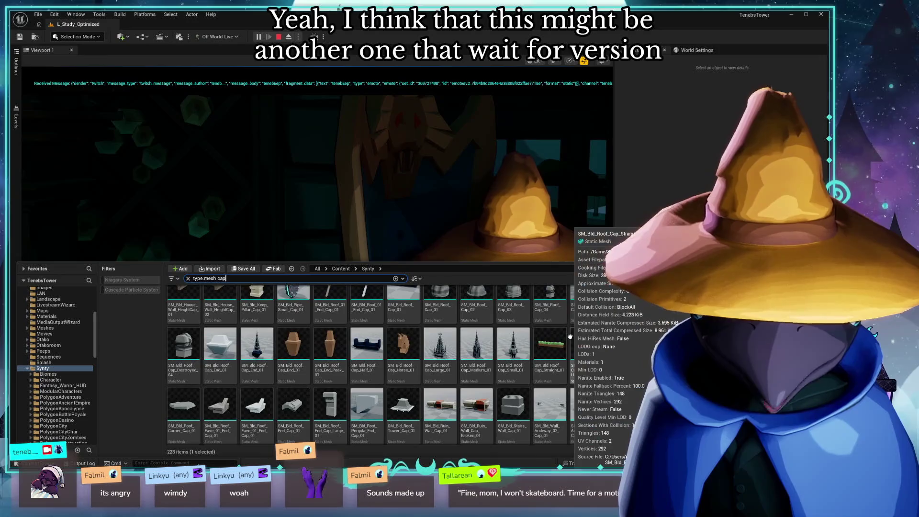
{"action": "scroll", "coordinate": [572, 336], "scroll_direction": "up", "scroll_amount": 1}
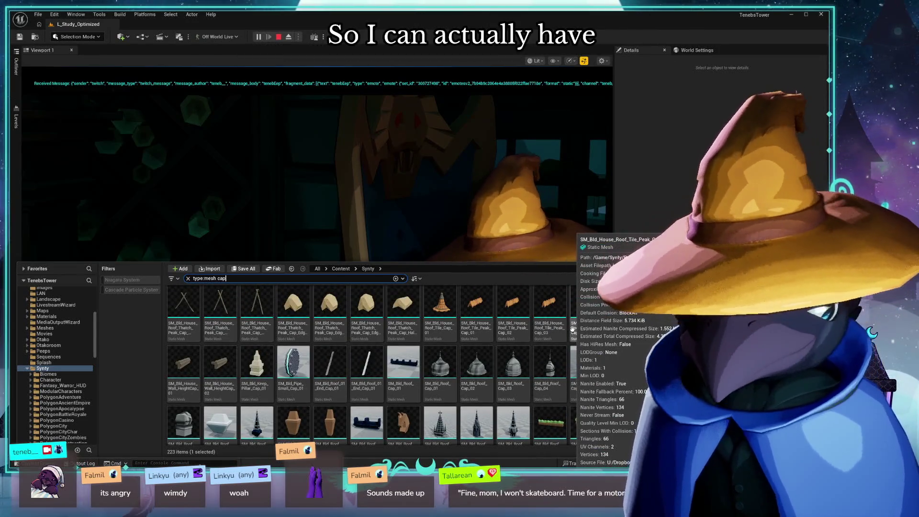
{"action": "scroll", "coordinate": [512, 330], "scroll_direction": "up", "scroll_amount": 4}
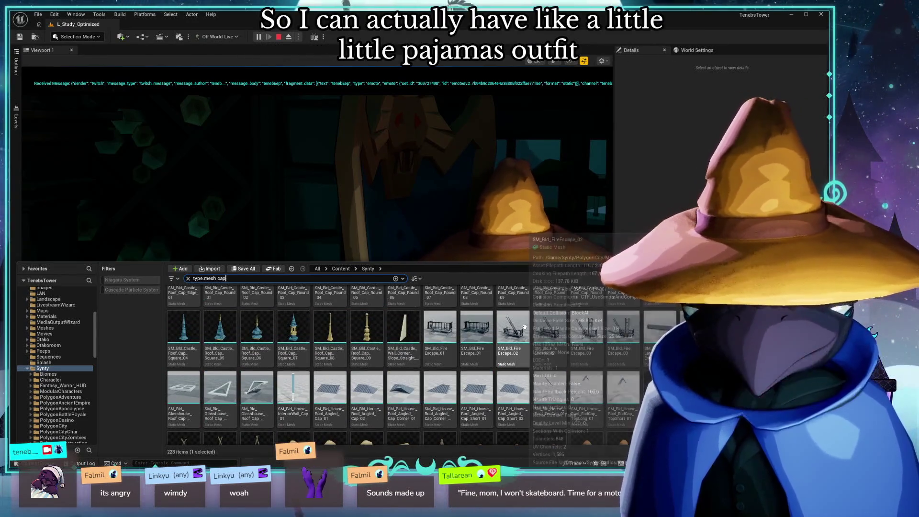
{"action": "scroll", "coordinate": [543, 323], "scroll_direction": "up", "scroll_amount": 2}
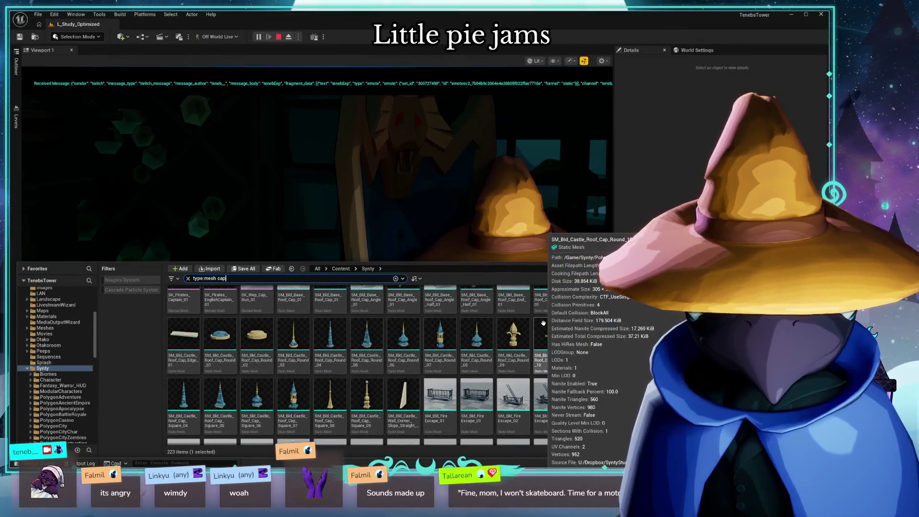
{"action": "scroll", "coordinate": [543, 323], "scroll_direction": "up", "scroll_amount": 2}
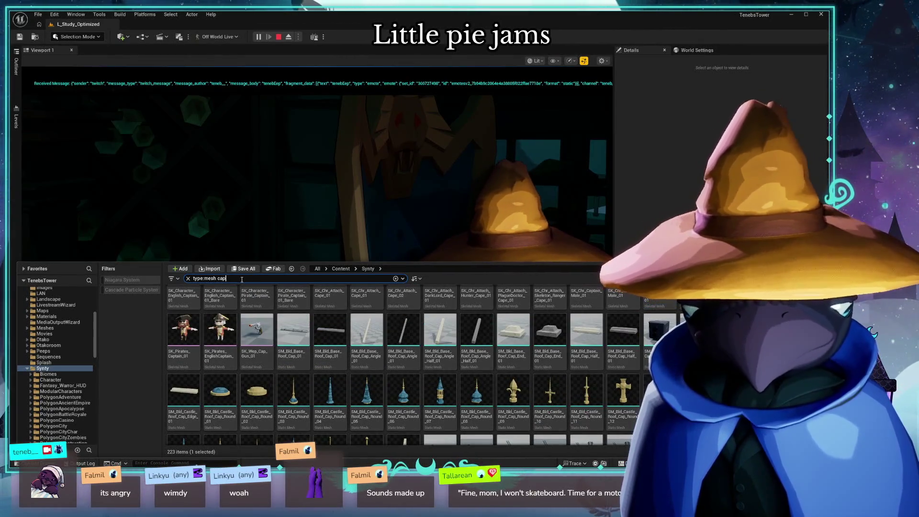
- Change the search to pillow and open SM_Prop_Pillow_01 in the mesh editor
{"action": "double_click", "coordinate": [221, 279]}
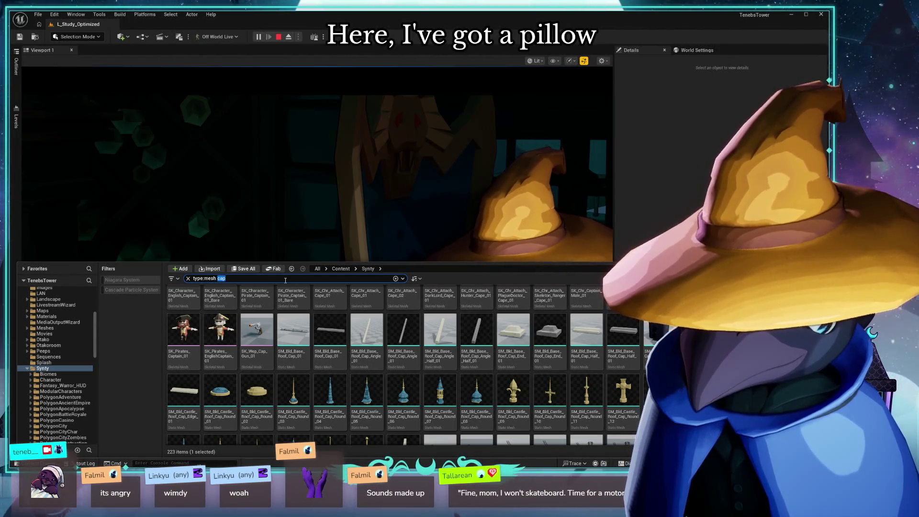
{"action": "type", "text": "lillow"}
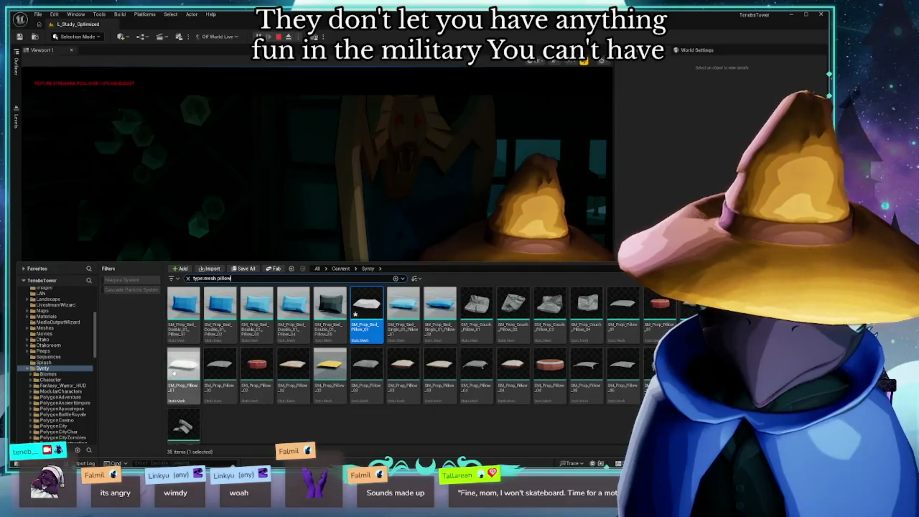
{"action": "left_click", "coordinate": [175, 372]}
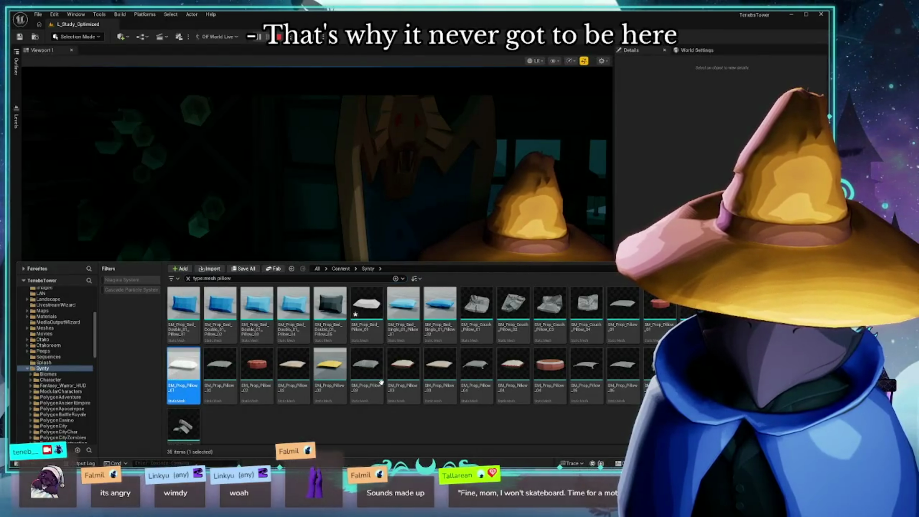
{"action": "key", "text": "Return"}
- Try Mat_PolygonTown_01_B, 02_A and 03_A on the pillow, then restore 01_A and close
{"action": "left_click", "coordinate": [601, 165]}
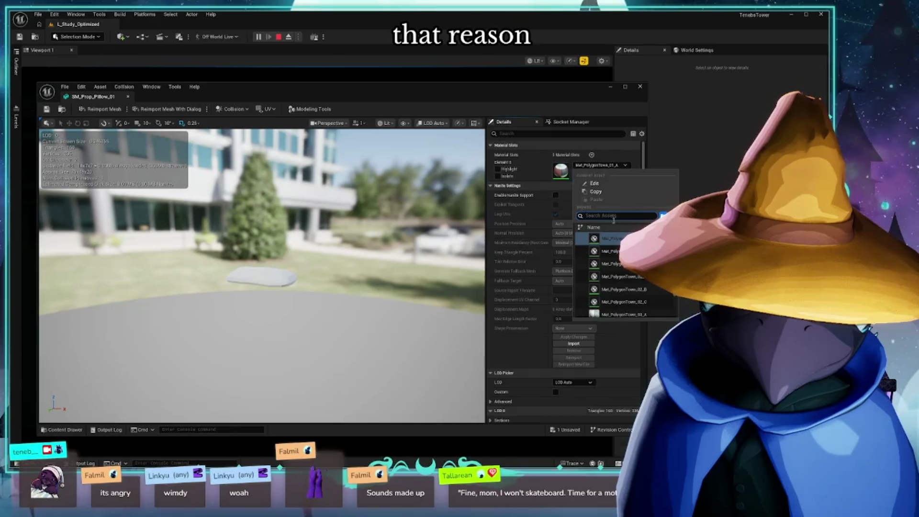
{"action": "left_click", "coordinate": [610, 251]}
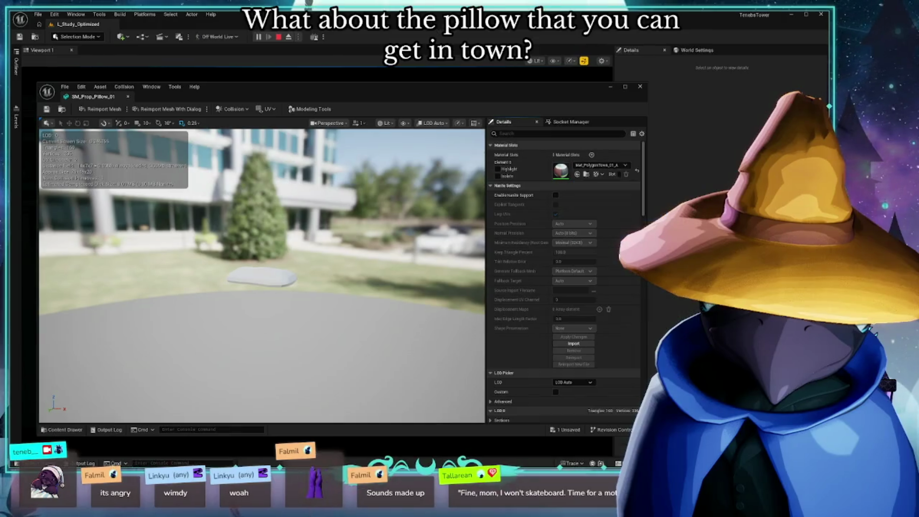
{"action": "left_click", "coordinate": [600, 165]}
{"action": "left_click", "coordinate": [610, 264]}
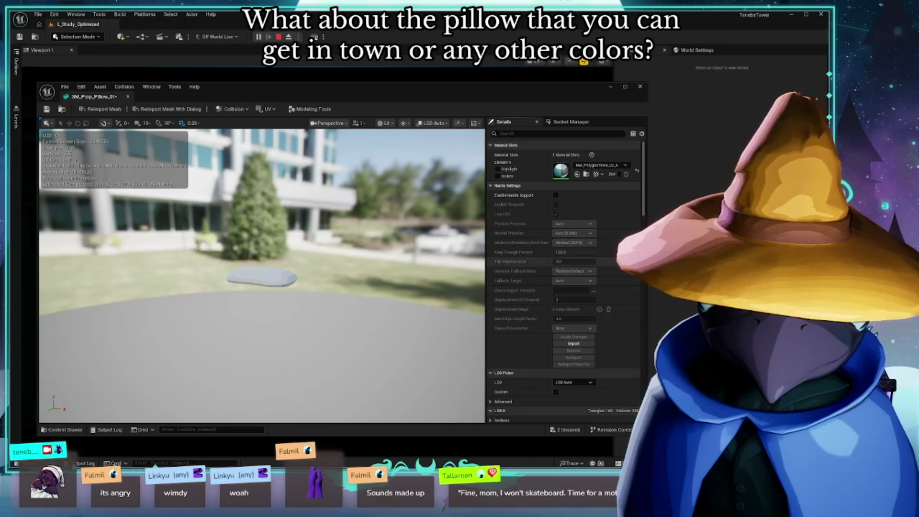
{"action": "left_click", "coordinate": [601, 165]}
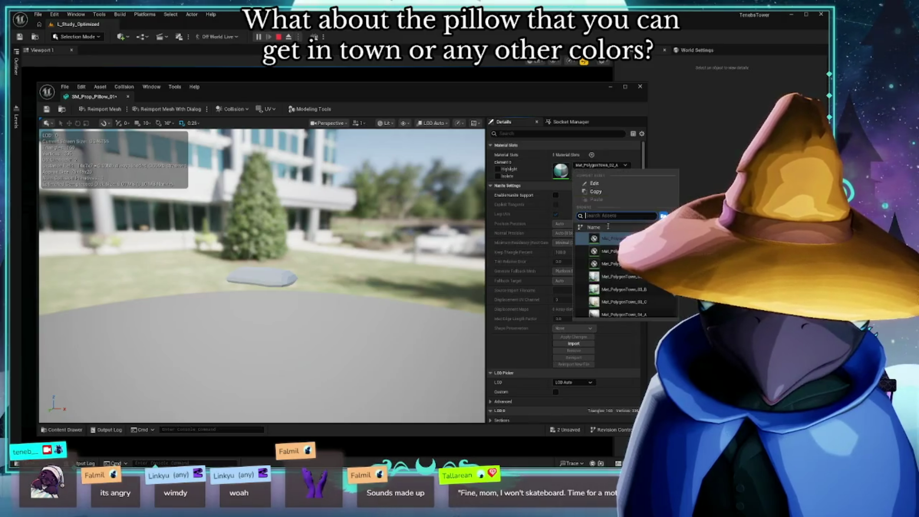
{"action": "left_click", "coordinate": [636, 277]}
{"action": "left_click", "coordinate": [601, 165]}
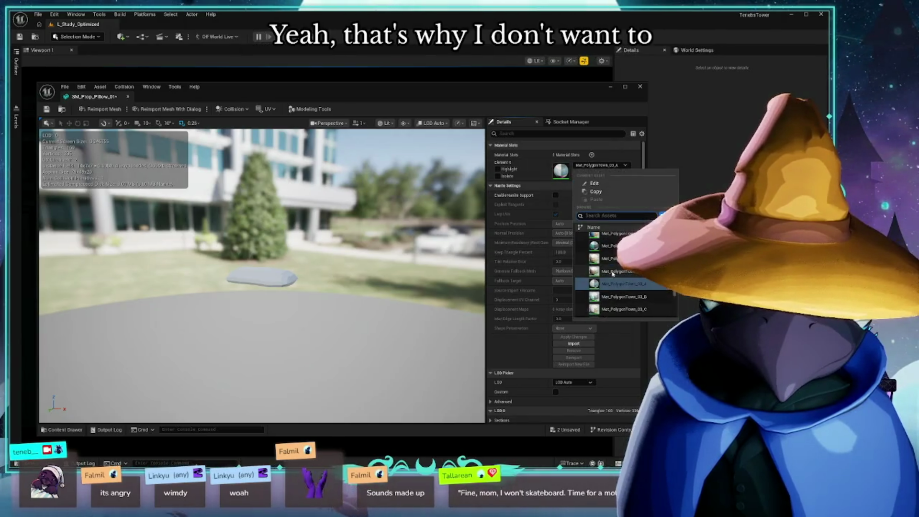
{"action": "left_click", "coordinate": [618, 265]}
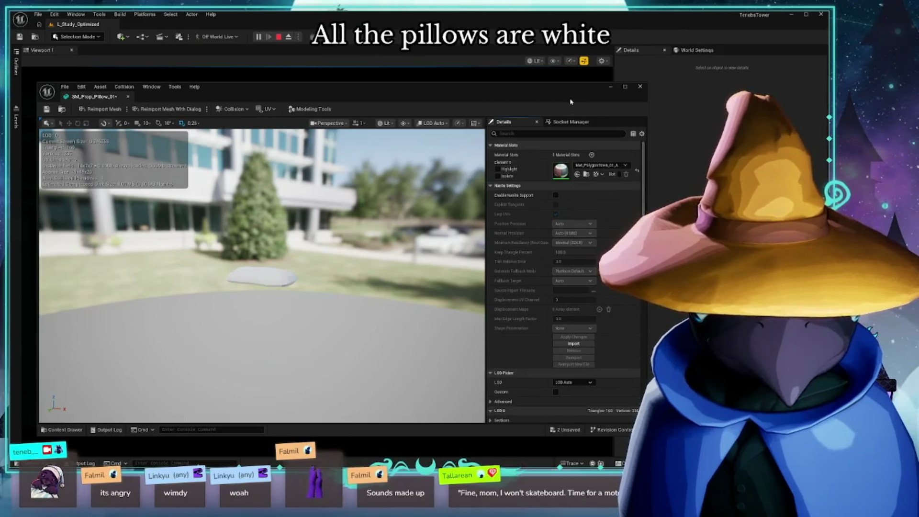
{"action": "left_click", "coordinate": [640, 87]}
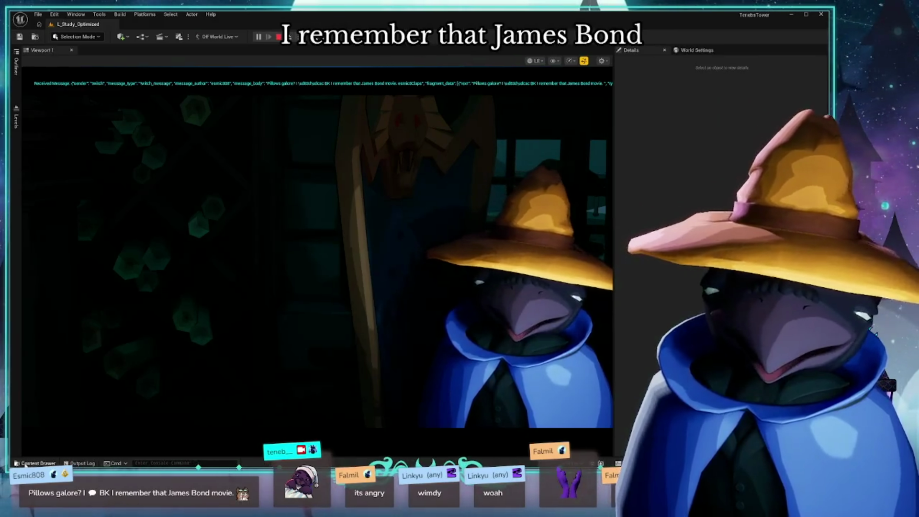
- Open the couch pillow mesh from the pillow search results and orbit around it
{"action": "key", "text": "ctrl+space"}
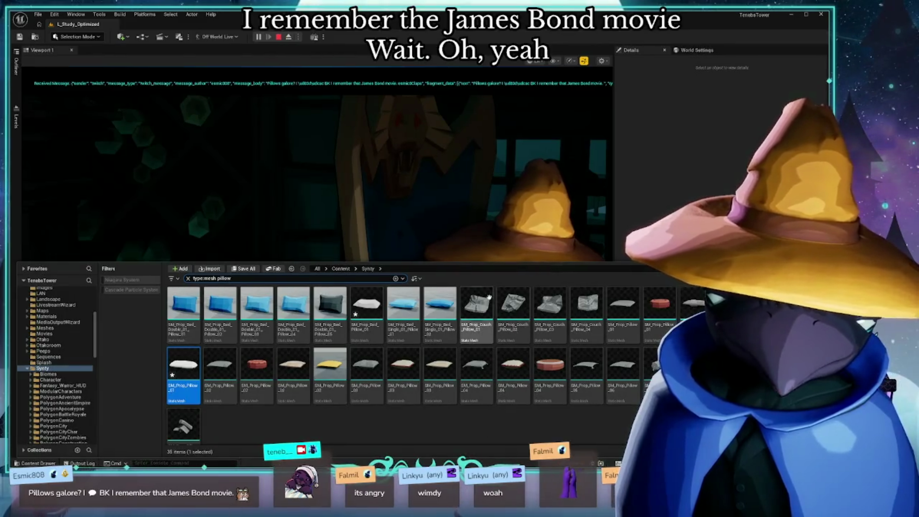
{"action": "left_click", "coordinate": [475, 316]}
{"action": "double_click", "coordinate": [475, 315]}
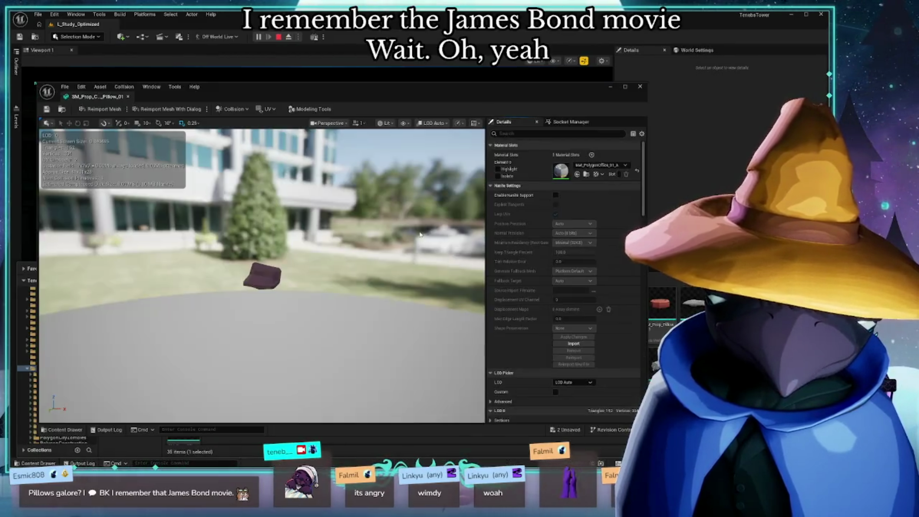
{"action": "mouse_move", "coordinate": [287, 287]}
{"action": "left_mouse_down"}
{"action": "mouse_move", "coordinate": [287, 268]}
{"action": "mouse_move", "coordinate": [287, 306]}
{"action": "mouse_move", "coordinate": [297, 287]}
{"action": "mouse_move", "coordinate": [316, 282]}
{"action": "left_mouse_up"}
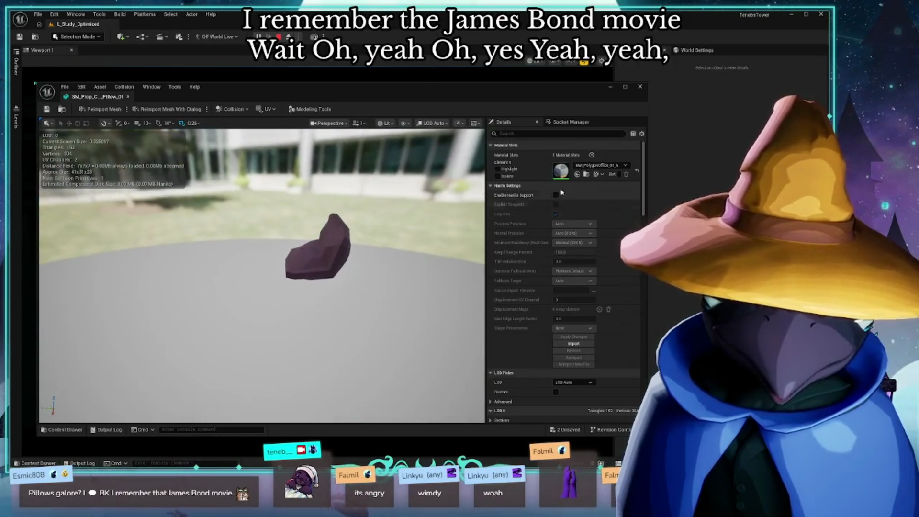
- Make the couch pillow green with Mat_PolygonOffice_02_A, then restore purple 01_A and close
{"action": "left_click", "coordinate": [600, 165]}
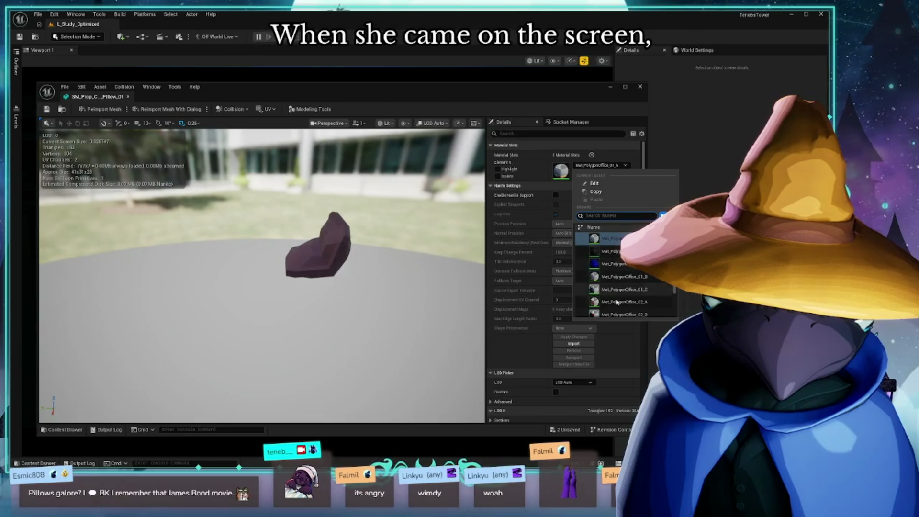
{"action": "left_click", "coordinate": [619, 301]}
{"action": "left_click_drag", "start_coordinate": [383, 261], "coordinate": [292, 266]}
{"action": "left_click", "coordinate": [604, 166]}
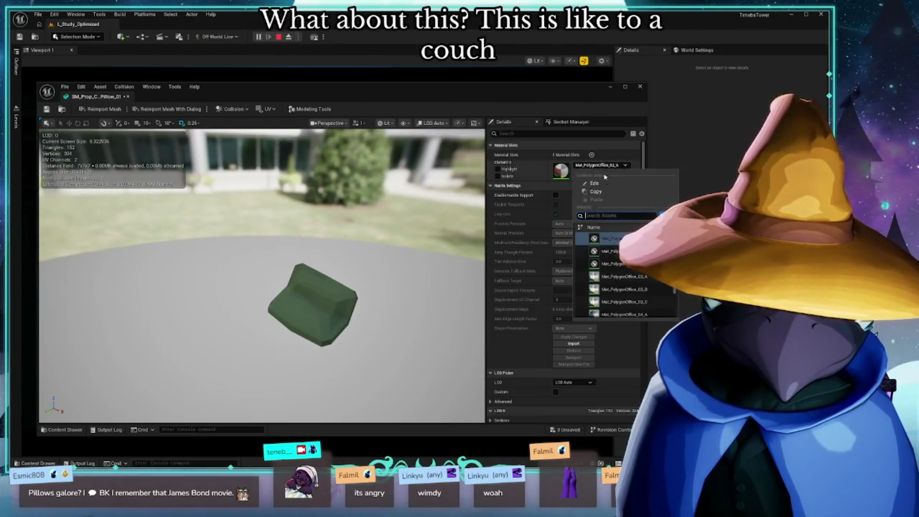
{"action": "scroll", "coordinate": [622, 278], "scroll_direction": "up", "scroll_amount": 3}
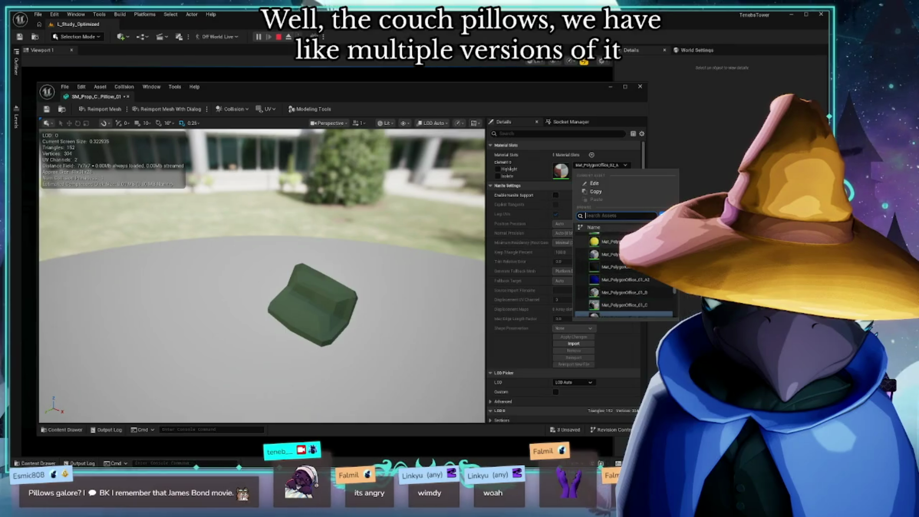
{"action": "left_click", "coordinate": [617, 266]}
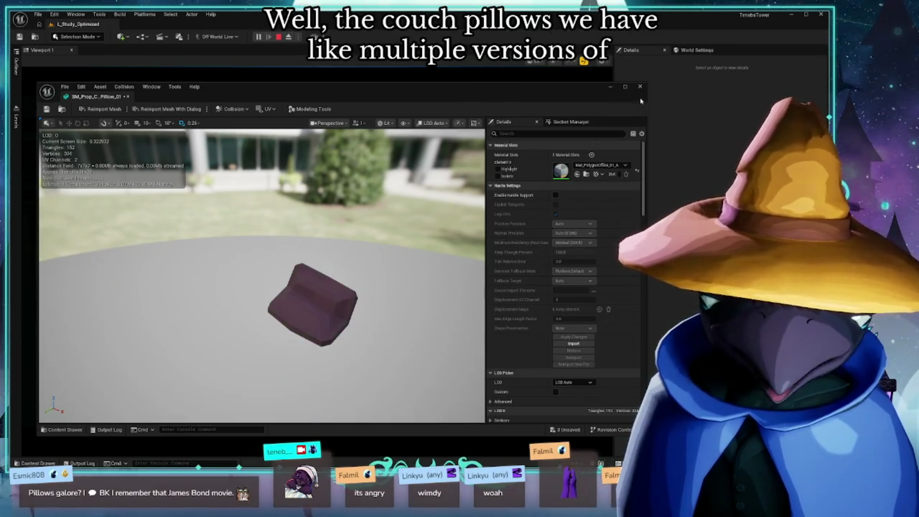
{"action": "left_click", "coordinate": [640, 86]}
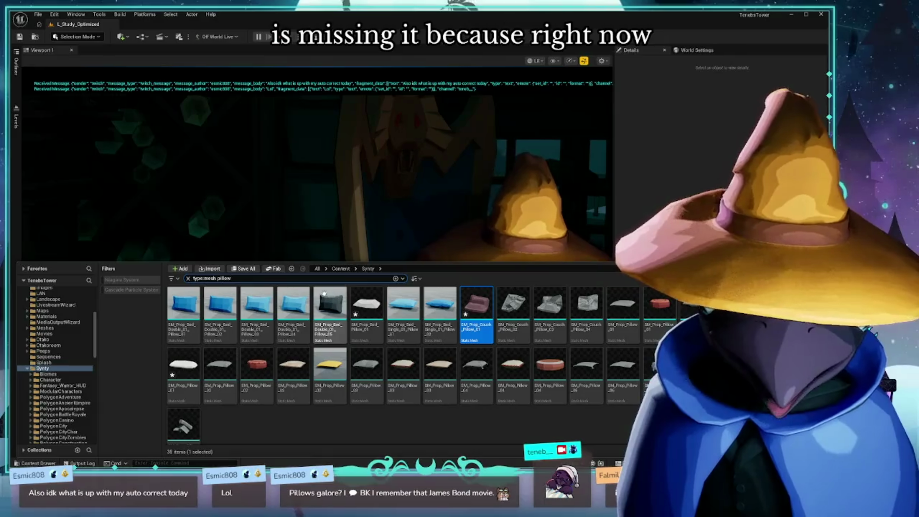
- Change the search term to candle and open SM_Prop_Candle_02 in the mesh editor
{"action": "key", "text": "BackSpace"}
{"action": "key", "text": "BackSpace"}
{"action": "key", "text": "BackSpace"}
{"action": "type", "text": "d"}
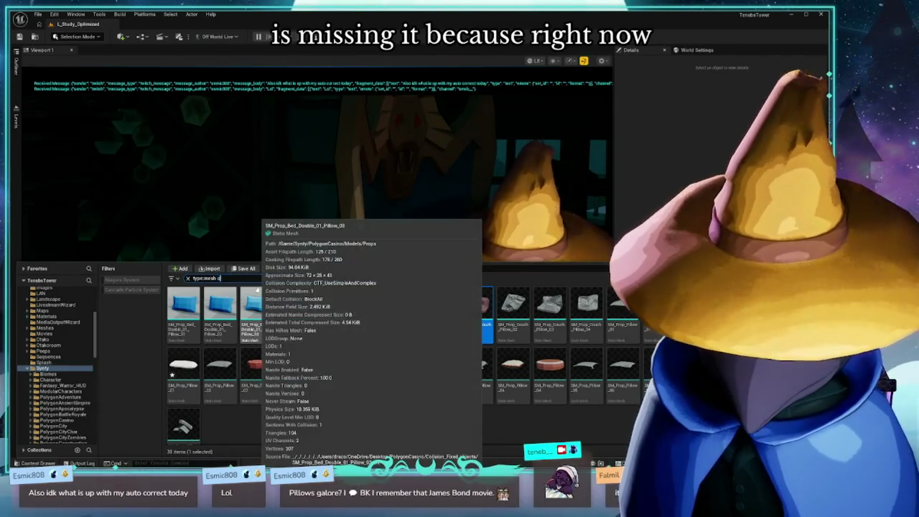
{"action": "type", "text": "andle"}
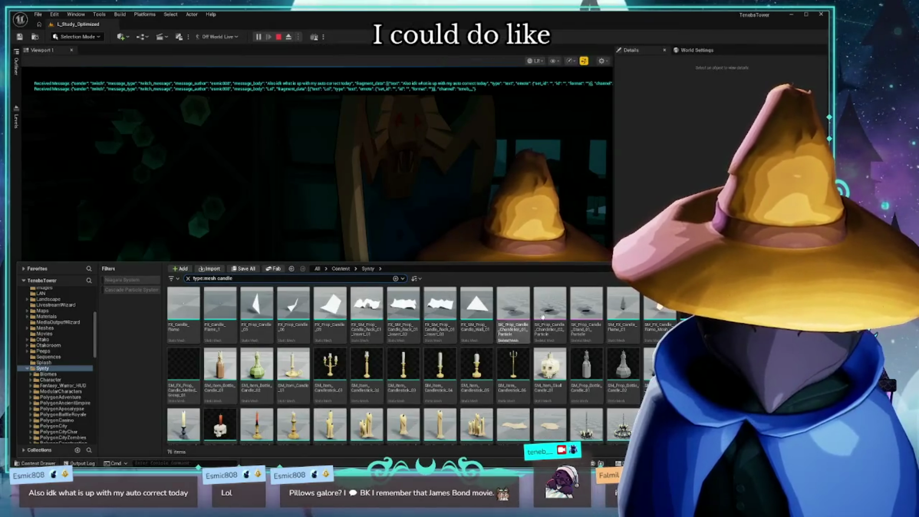
{"action": "scroll", "coordinate": [542, 317], "scroll_direction": "down", "scroll_amount": 1}
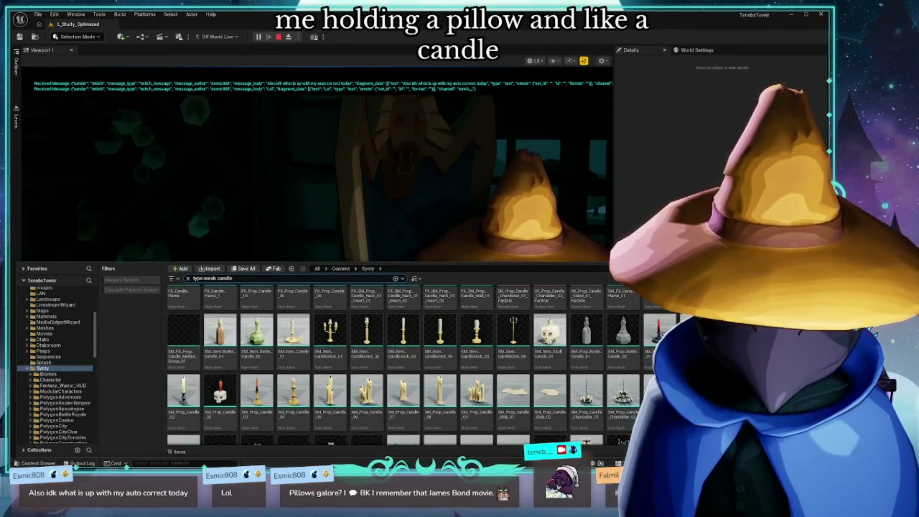
{"action": "left_click", "coordinate": [184, 390]}
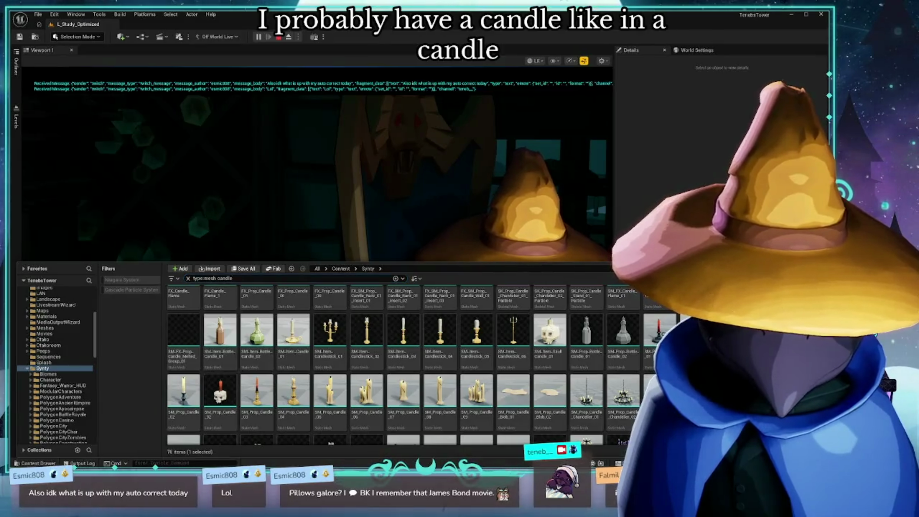
{"action": "double_click", "coordinate": [183, 390]}
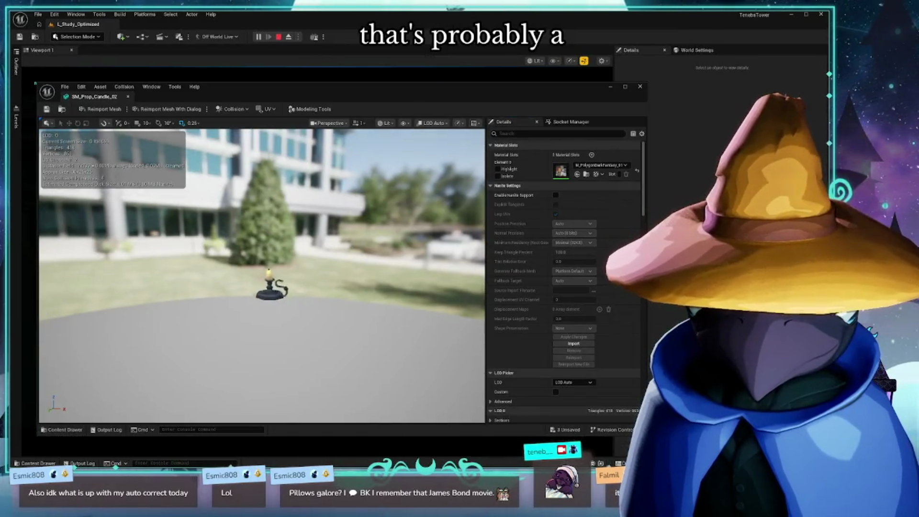
- Zoom and orbit around the candle holder, then close it and reopen the candle results
{"action": "scroll", "coordinate": [284, 306], "scroll_direction": "up", "scroll_amount": 5}
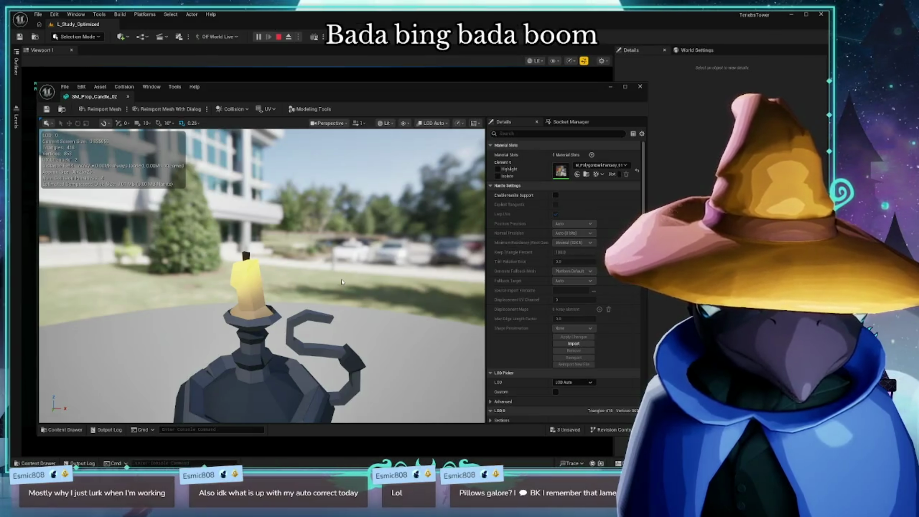
{"action": "mouse_move", "coordinate": [341, 279]}
{"action": "left_mouse_down"}
{"action": "mouse_move", "coordinate": [341, 316]}
{"action": "mouse_move", "coordinate": [335, 268]}
{"action": "mouse_move", "coordinate": [307, 248]}
{"action": "left_mouse_up"}
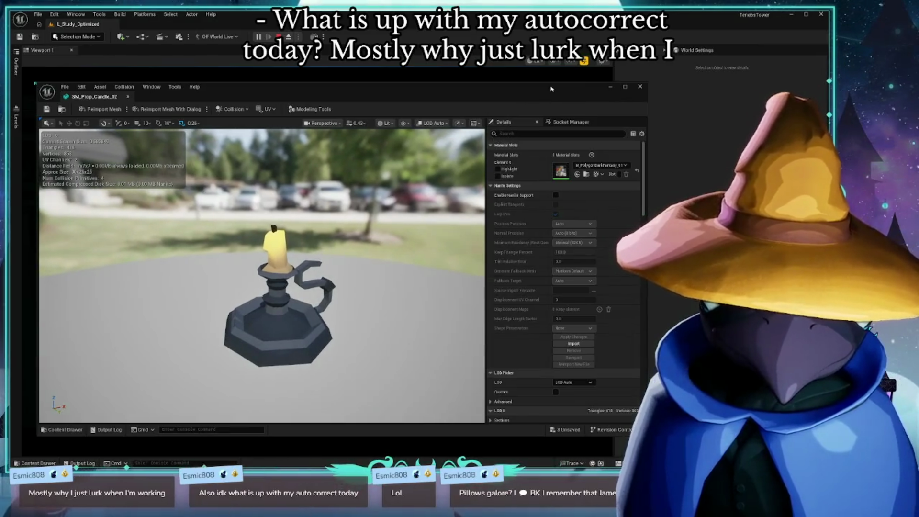
{"action": "left_click", "coordinate": [640, 87]}
{"action": "key", "text": "ctrl+space"}
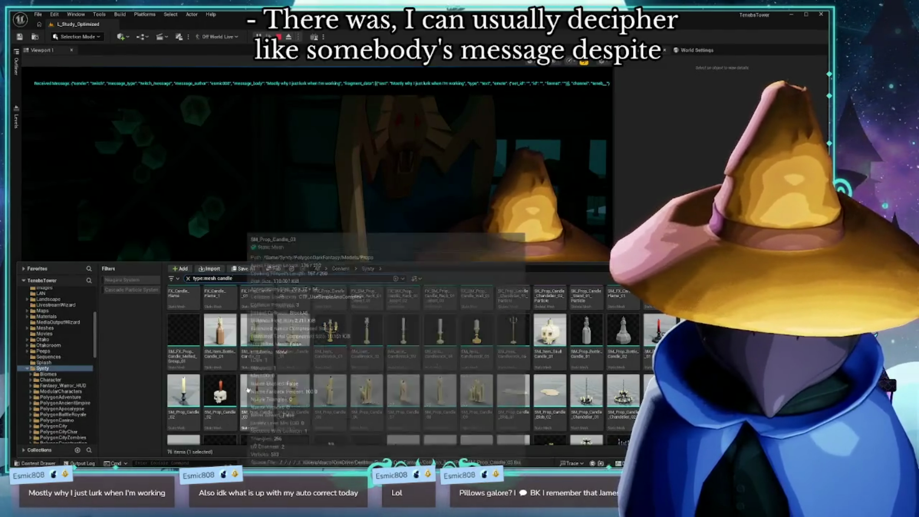
- Scroll the candle results and drag the stream browser window over the editor
{"action": "scroll", "coordinate": [248, 390], "scroll_direction": "down", "scroll_amount": 3}
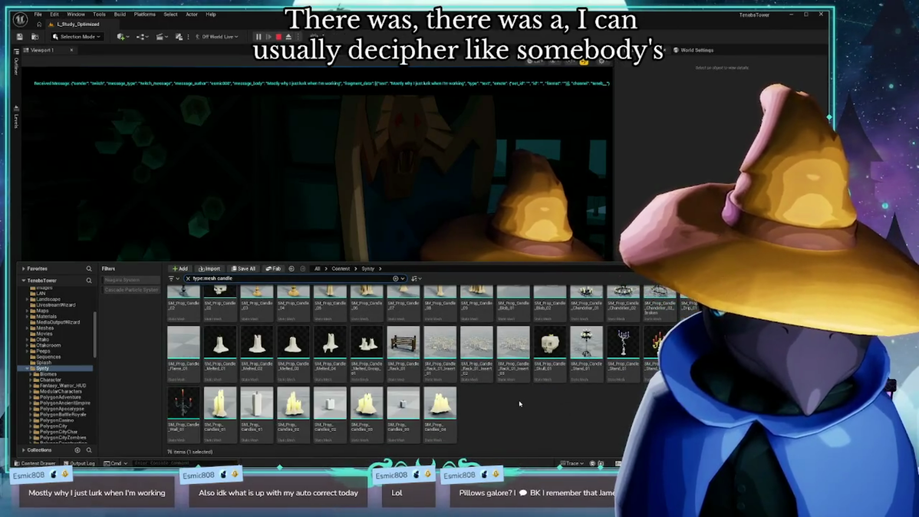
{"action": "scroll", "coordinate": [498, 402], "scroll_direction": "up", "scroll_amount": 2}
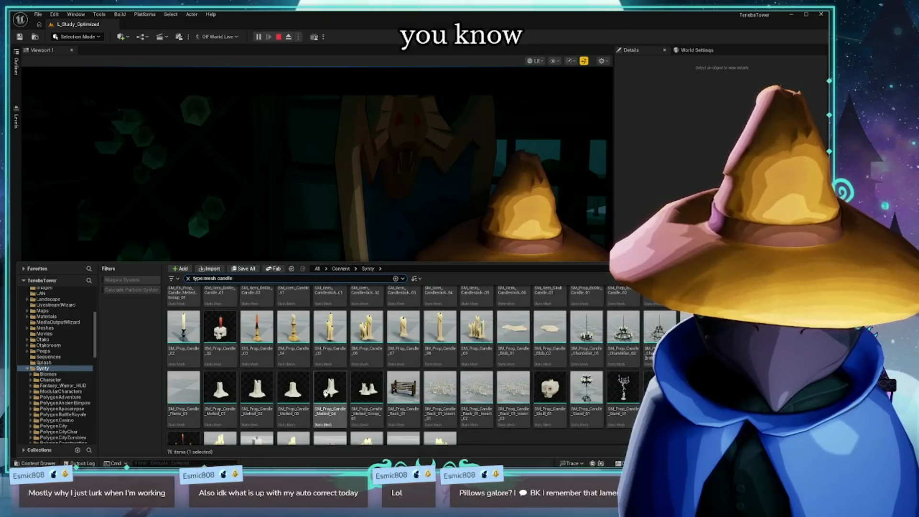
{"action": "mouse_move", "coordinate": [592, 330]}
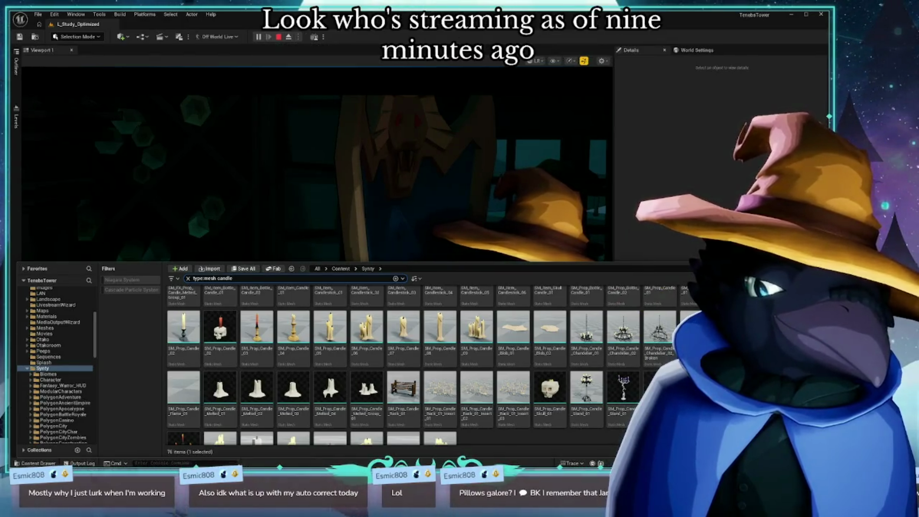
{"action": "mouse_move", "coordinate": [717, 134]}
{"action": "left_mouse_down"}
{"action": "mouse_move", "coordinate": [429, 123]}
{"action": "mouse_move", "coordinate": [397, 92]}
{"action": "left_mouse_up"}
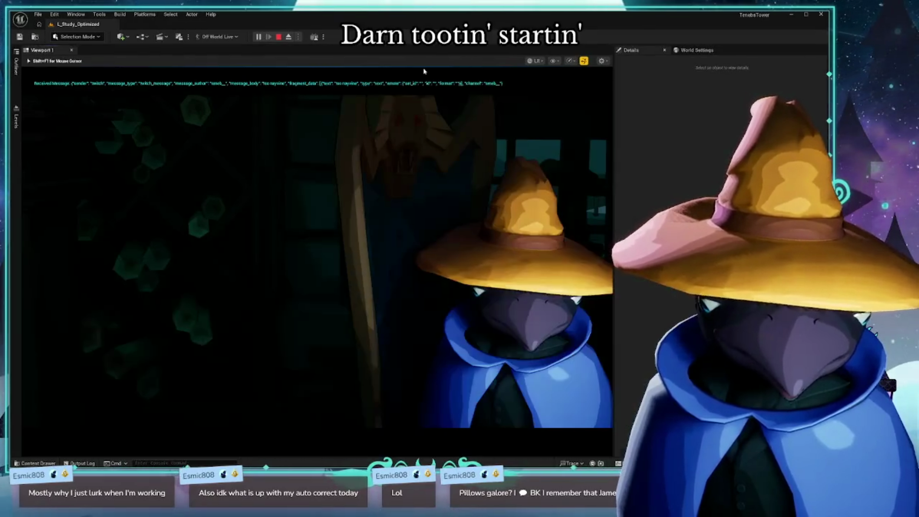
- Dismiss the content drawer and switch back to the editor's L_Study_Optimized viewport
{"action": "left_click", "coordinate": [519, 101]}
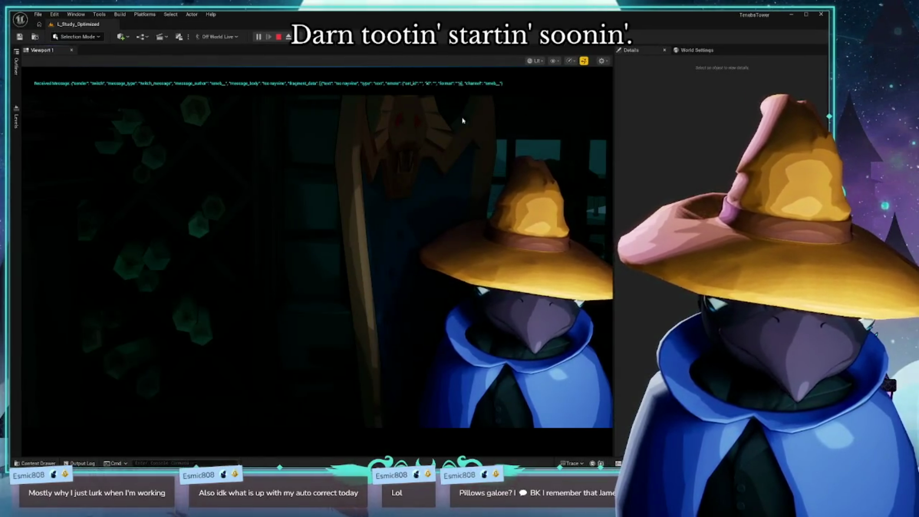
{"action": "key", "text": "alt+Tab"}
{"action": "left_click", "coordinate": [249, 209]}
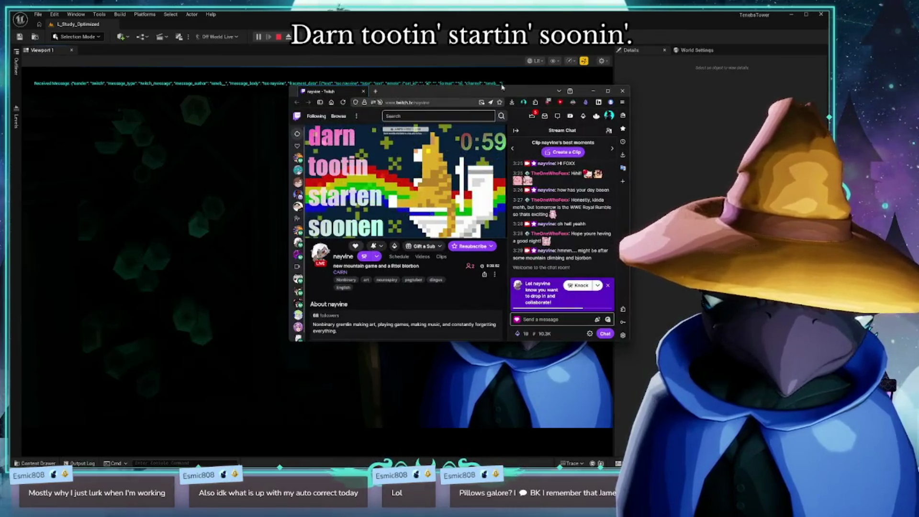
{"action": "key", "text": "alt+Tab"}
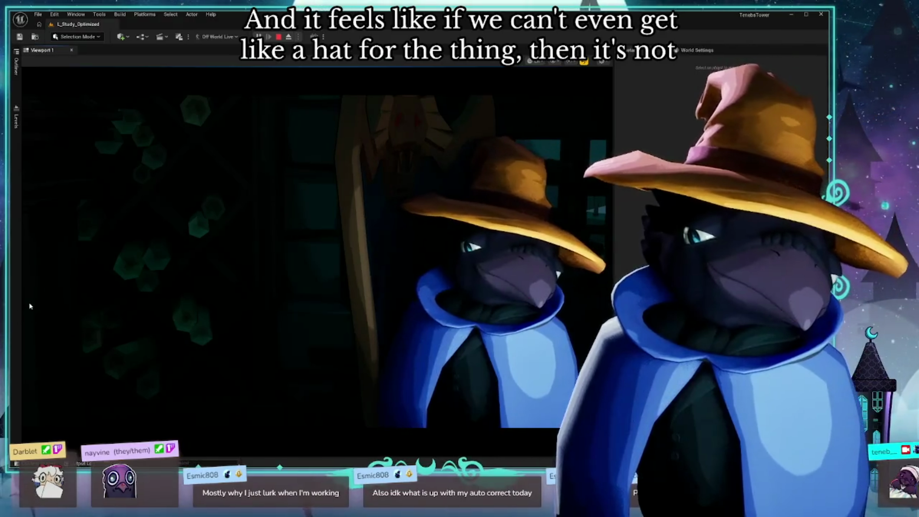
{"action": "left_click_drag", "start_coordinate": [465, 26], "coordinate": [473, 62]}
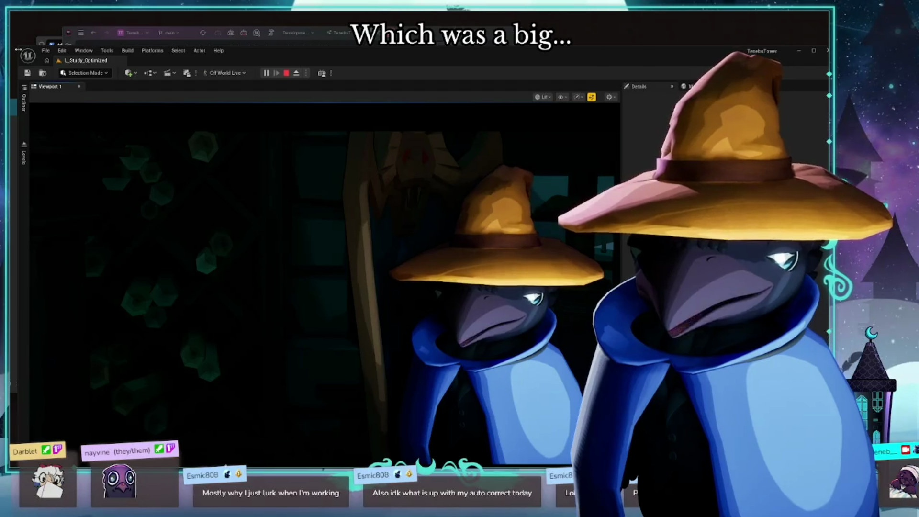
- Shrink the Unreal editor window, move it top-left, and launch Epic Games Launcher through Raycast
{"action": "mouse_move", "coordinate": [17, 48]}
{"action": "left_mouse_down"}
{"action": "mouse_move", "coordinate": [197, 225]}
{"action": "mouse_move", "coordinate": [254, 229]}
{"action": "left_mouse_up"}
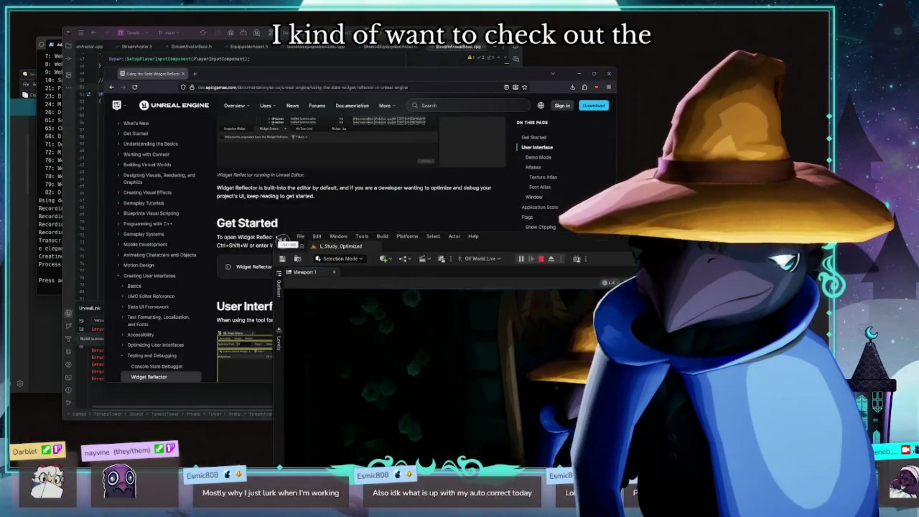
{"action": "mouse_move", "coordinate": [577, 238]}
{"action": "left_mouse_down"}
{"action": "mouse_move", "coordinate": [351, 75]}
{"action": "mouse_move", "coordinate": [382, 73]}
{"action": "left_mouse_up"}
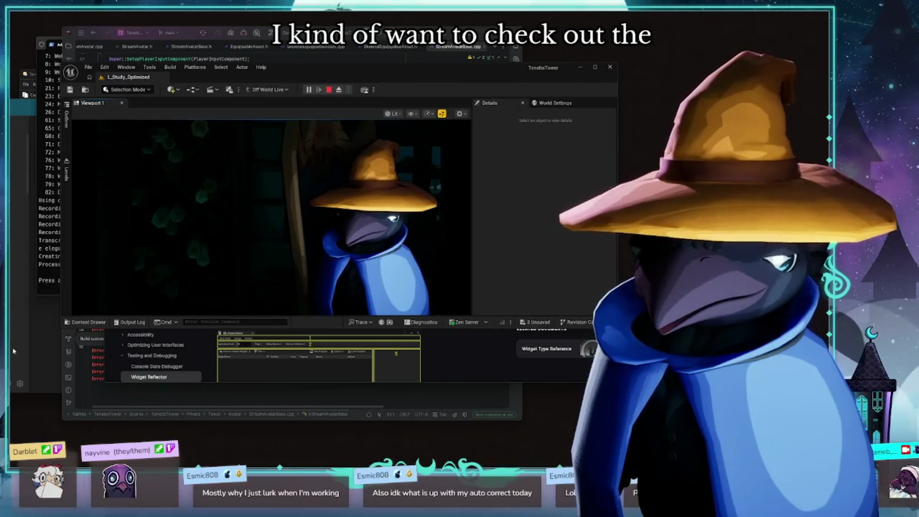
{"action": "key", "text": "alt+space"}
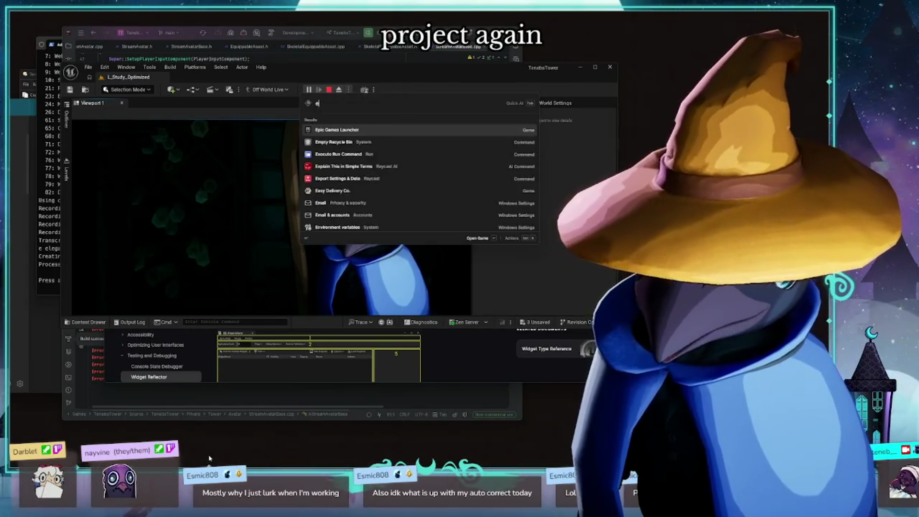
{"action": "key", "text": "Escape"}
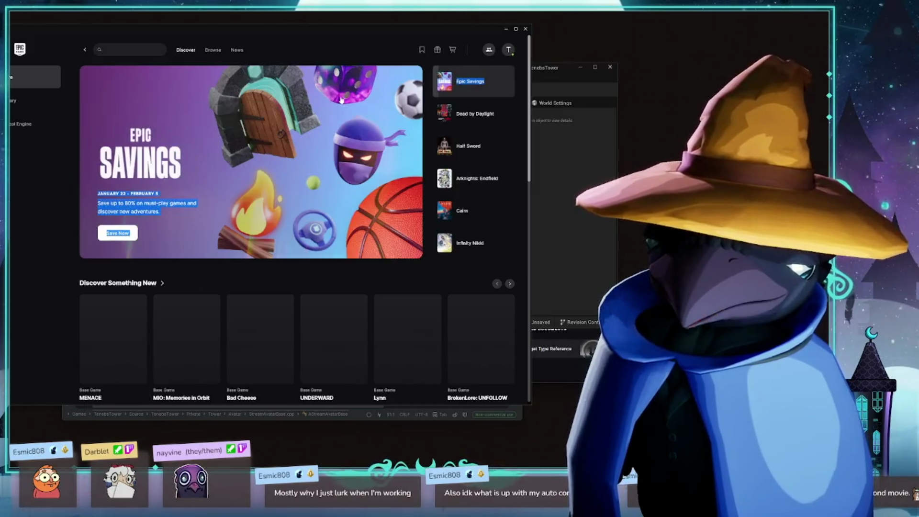
- Reposition the launcher window and open the Unreal Engine Library tab
{"action": "mouse_move", "coordinate": [456, 71]}
{"action": "left_mouse_down"}
{"action": "mouse_move", "coordinate": [276, 24]}
{"action": "mouse_move", "coordinate": [354, 30]}
{"action": "left_mouse_up"}
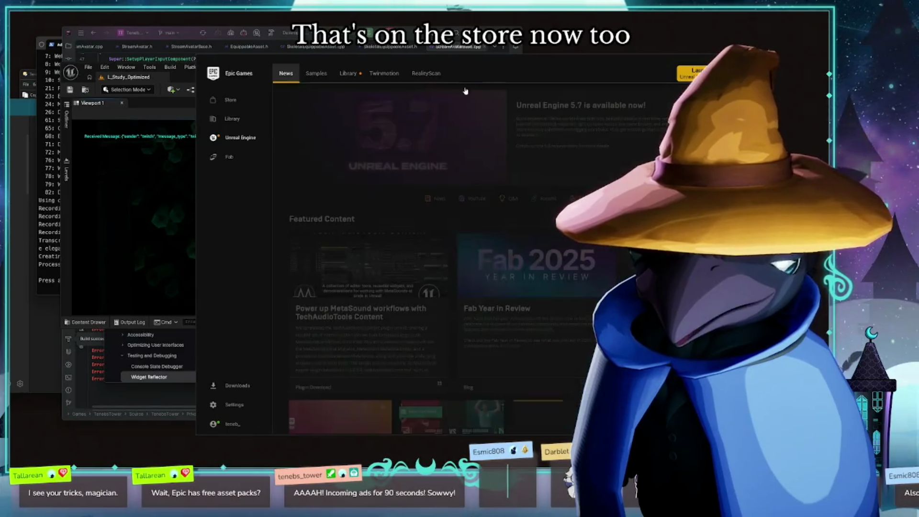
{"action": "left_click", "coordinate": [342, 77]}
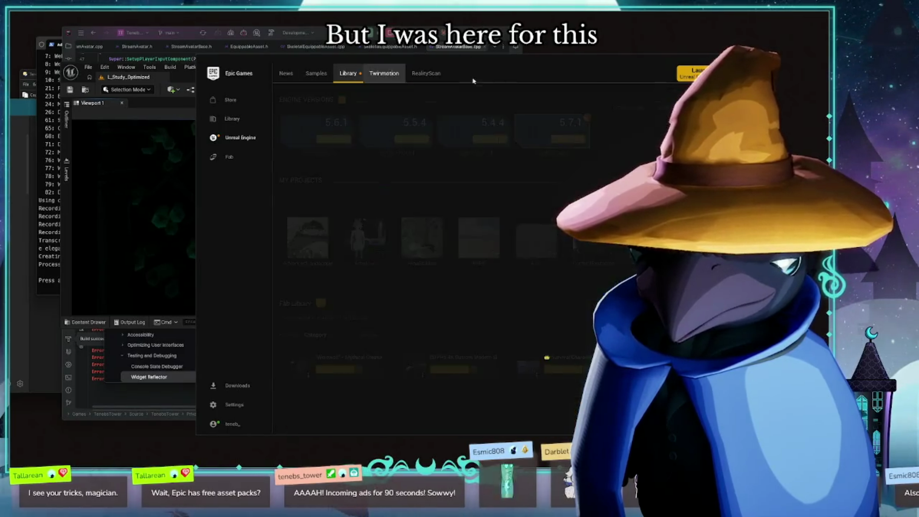
- Scroll down through the Fab Library asset packs and back up to its header
{"action": "scroll", "coordinate": [448, 267], "scroll_direction": "down", "scroll_amount": 2}
{"action": "scroll", "coordinate": [447, 267], "scroll_direction": "down", "scroll_amount": 10}
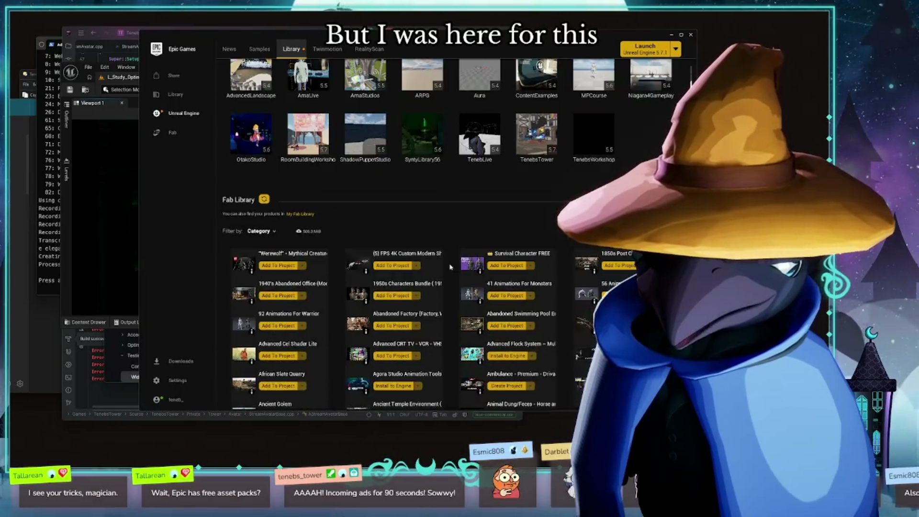
{"action": "scroll", "coordinate": [448, 267], "scroll_direction": "down", "scroll_amount": 15}
{"action": "scroll", "coordinate": [447, 267], "scroll_direction": "down", "scroll_amount": 15}
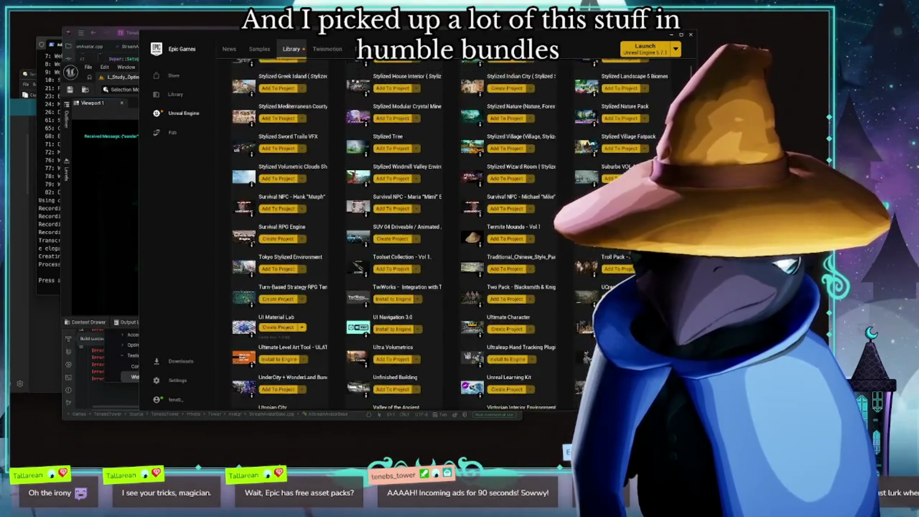
{"action": "scroll", "coordinate": [447, 235], "scroll_direction": "up", "scroll_amount": 3}
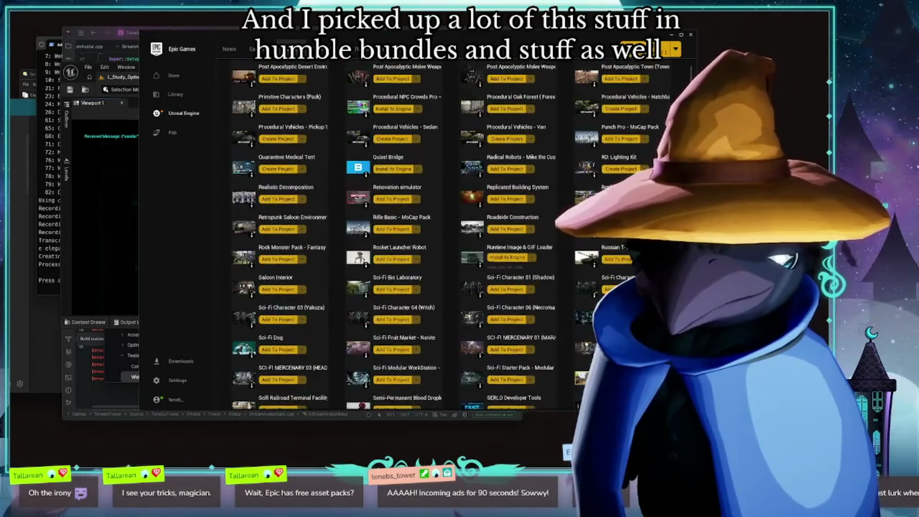
{"action": "scroll", "coordinate": [448, 235], "scroll_direction": "up", "scroll_amount": 3}
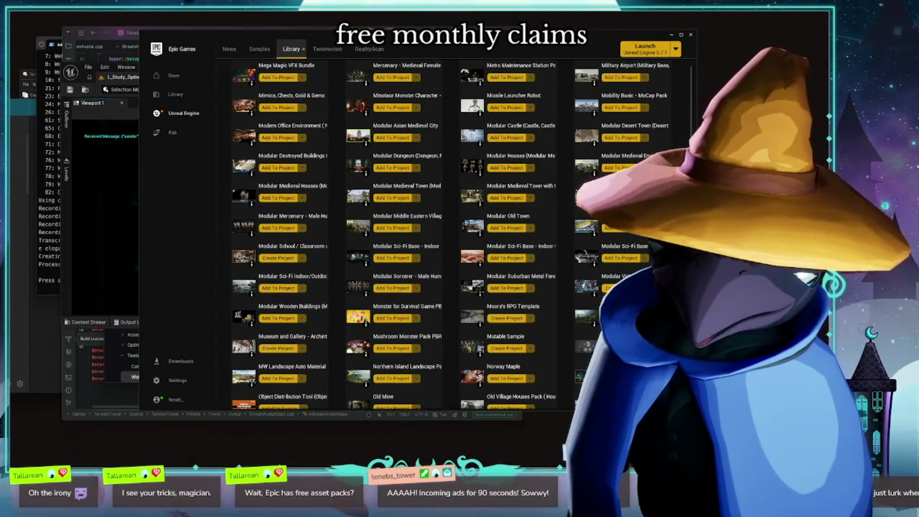
{"action": "scroll", "coordinate": [393, 235], "scroll_direction": "up", "scroll_amount": 10}
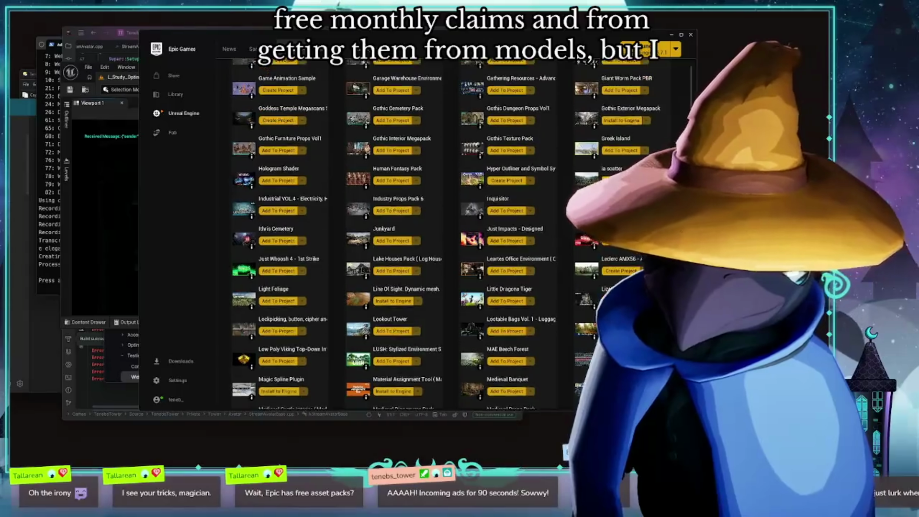
{"action": "scroll", "coordinate": [392, 235], "scroll_direction": "up", "scroll_amount": 15}
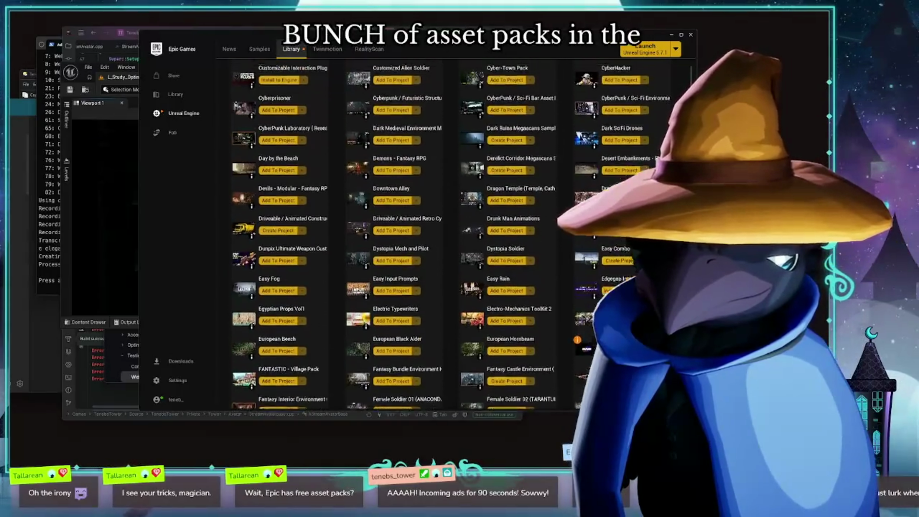
{"action": "scroll", "coordinate": [392, 235], "scroll_direction": "up", "scroll_amount": 15}
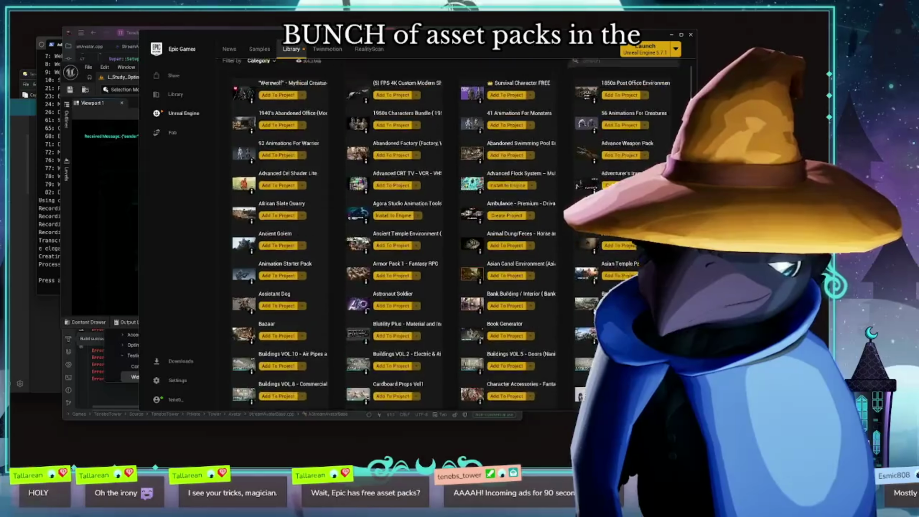
{"action": "scroll", "coordinate": [392, 234], "scroll_direction": "up", "scroll_amount": 3}
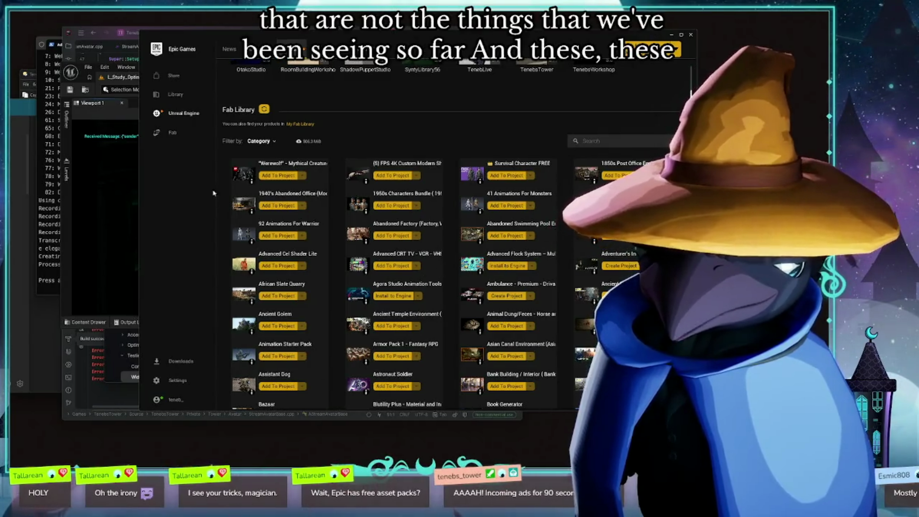
{"action": "scroll", "coordinate": [320, 316], "scroll_direction": "down", "scroll_amount": 3}
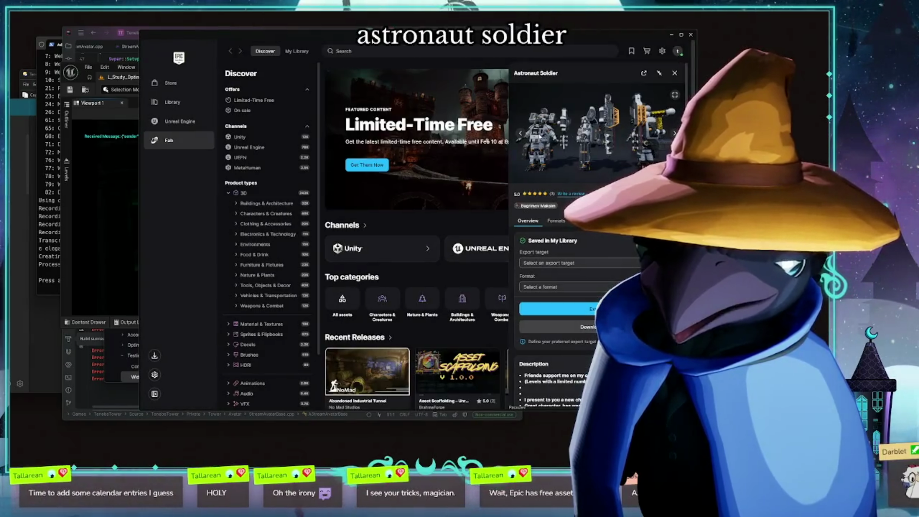
- View the Astronaut Soldier preview full-size, then close the viewer and its details panel
{"action": "left_click", "coordinate": [675, 95]}
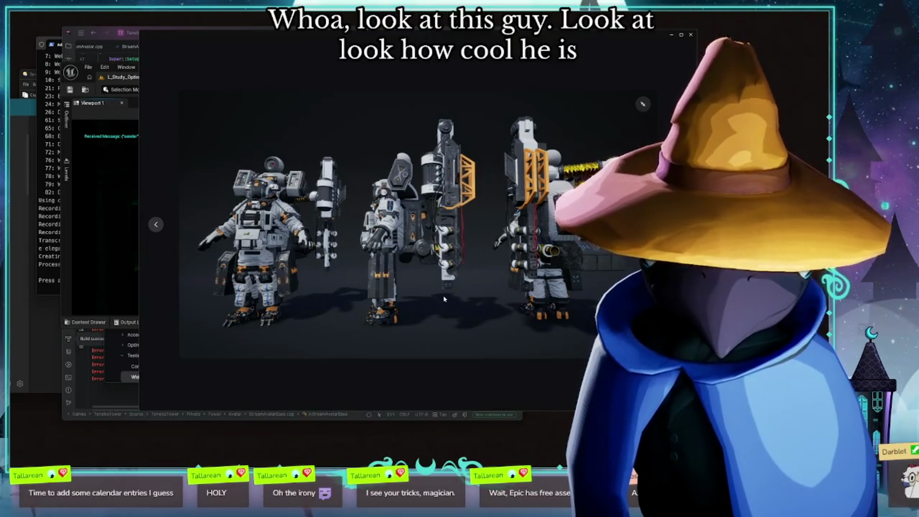
{"action": "key", "text": "Escape"}
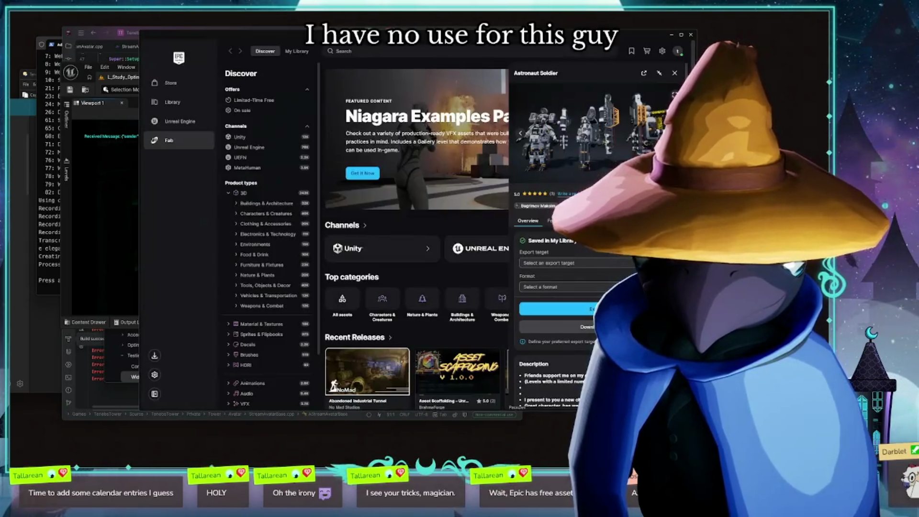
{"action": "left_click", "coordinate": [674, 73]}
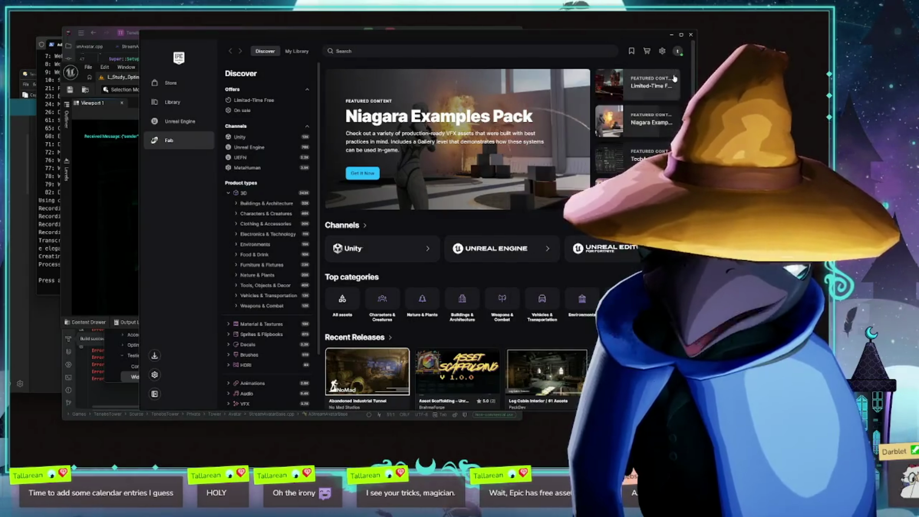
- Go back to the library and open the Survival Character FREE pack's details
{"action": "left_click", "coordinate": [170, 103]}
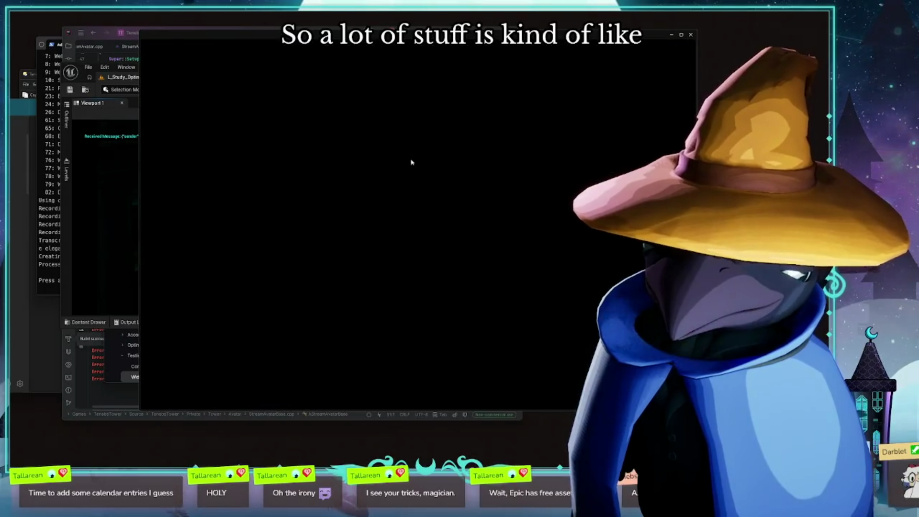
{"action": "scroll", "coordinate": [504, 271], "scroll_direction": "down", "scroll_amount": 5}
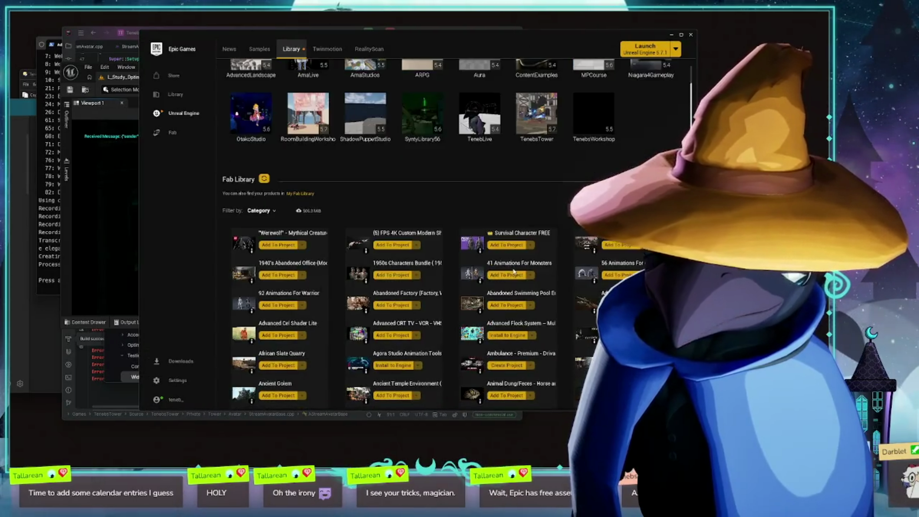
{"action": "left_click", "coordinate": [504, 233]}
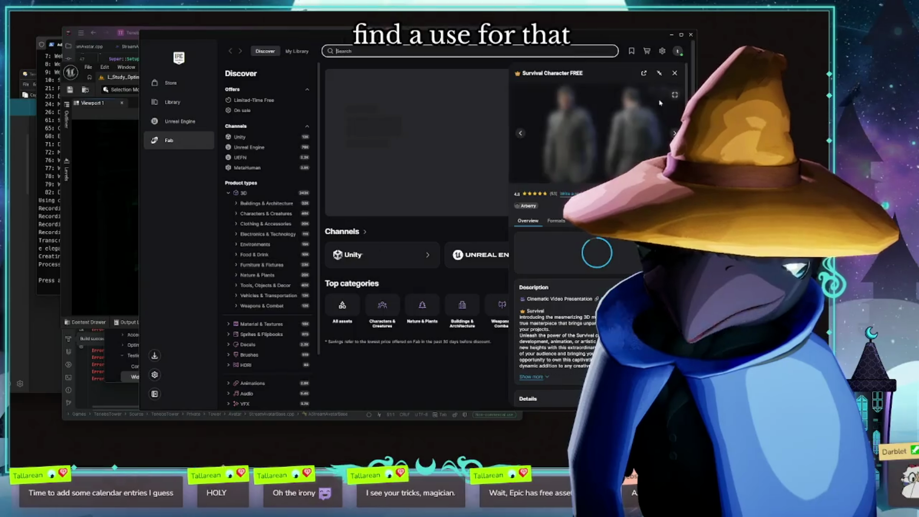
- Enlarge the Survival Character previews, flip through two more images, then close the lightbox
{"action": "left_click", "coordinate": [675, 95]}
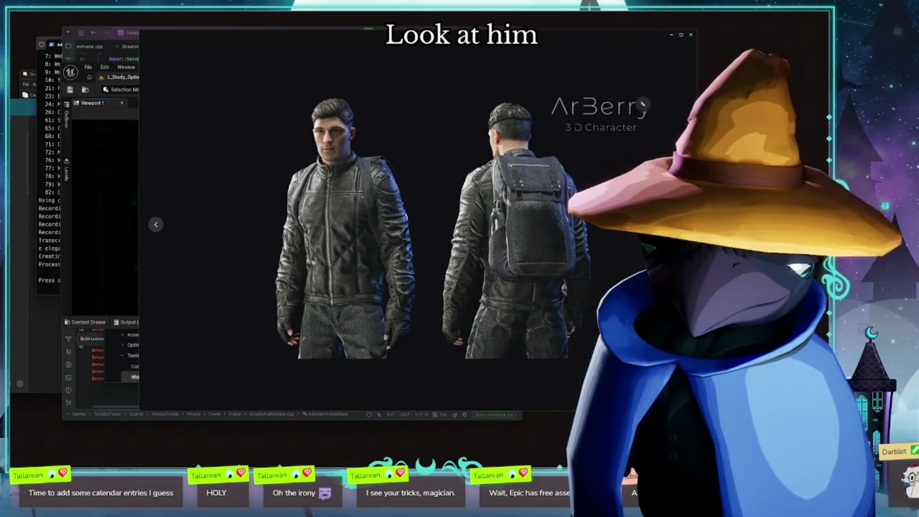
{"action": "key", "text": "Right"}
{"action": "key", "text": "Right"}
{"action": "key", "text": "Right"}
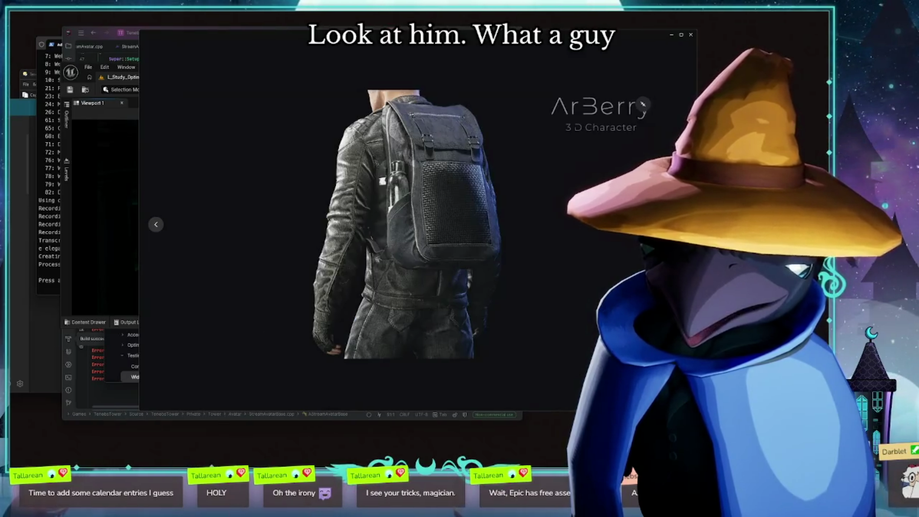
{"action": "key", "text": "Right"}
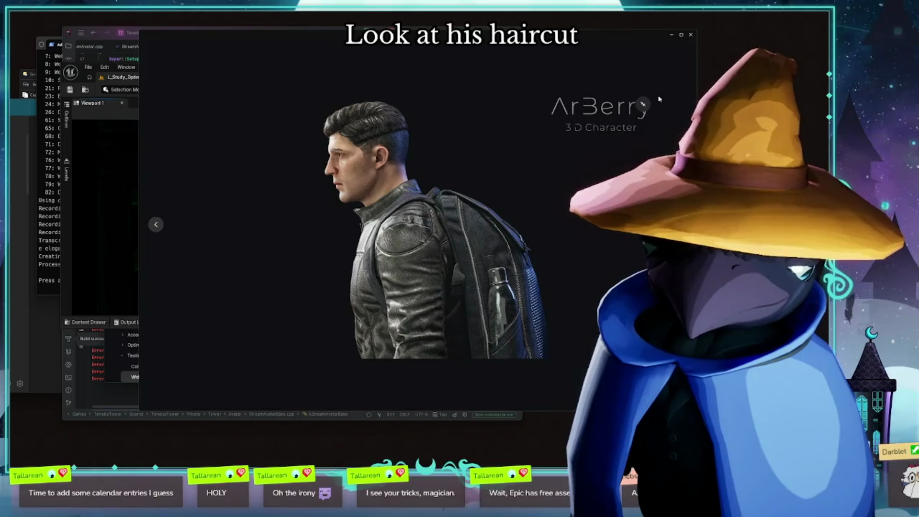
{"action": "key", "text": "Escape"}
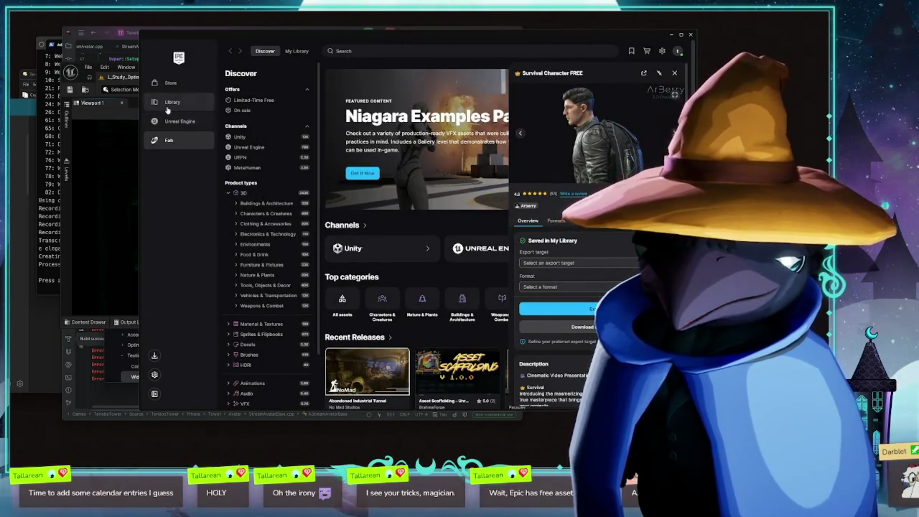
- Scroll the Unreal Engine Fab Library grid and open the CyberPunk / Sci-Fi Environment asset's details
{"action": "left_click", "coordinate": [173, 121]}
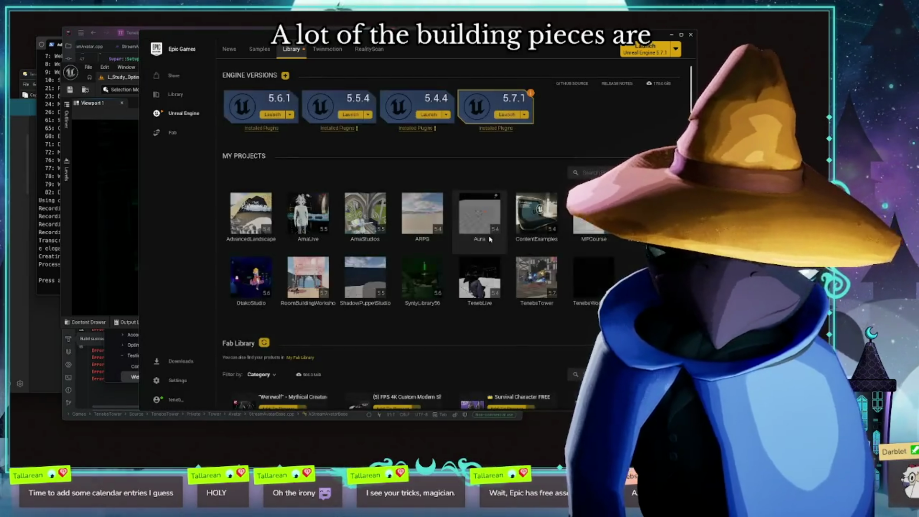
{"action": "scroll", "coordinate": [574, 249], "scroll_direction": "down", "scroll_amount": 4}
{"action": "scroll", "coordinate": [600, 272], "scroll_direction": "down", "scroll_amount": 4}
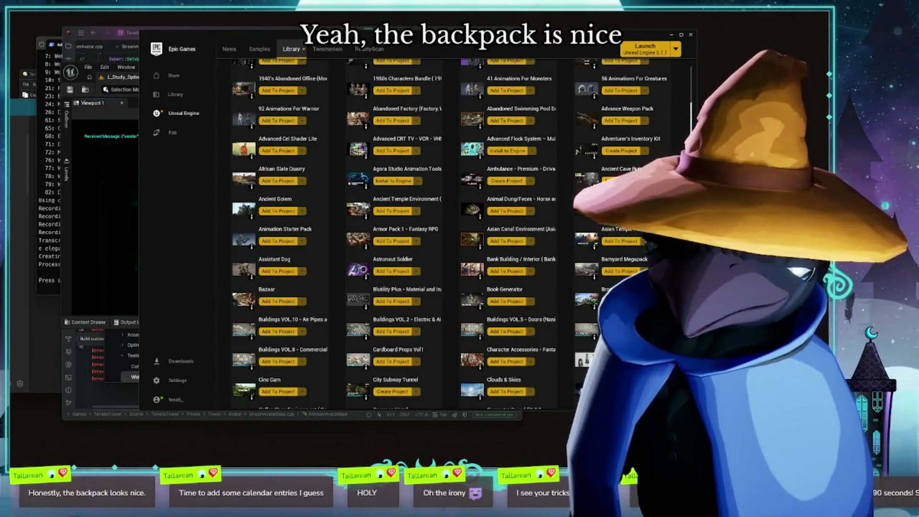
{"action": "scroll", "coordinate": [445, 307], "scroll_direction": "down", "scroll_amount": 3}
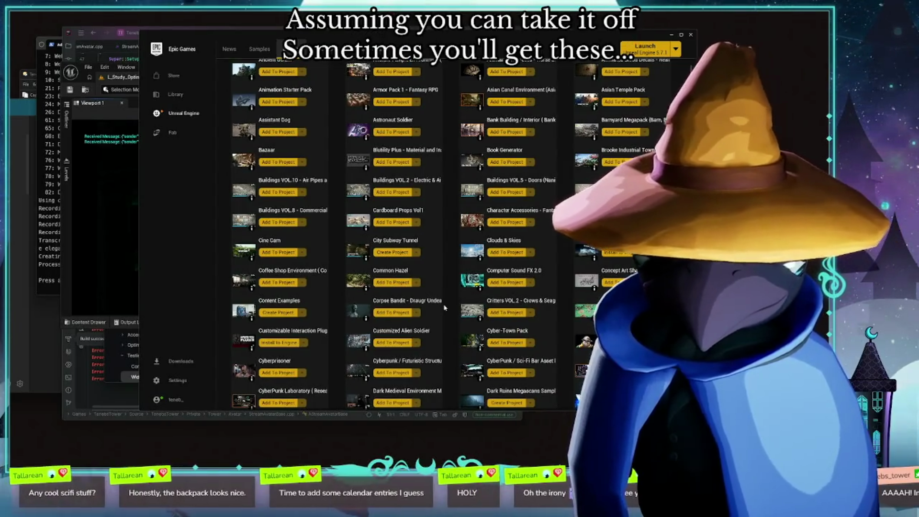
{"action": "scroll", "coordinate": [445, 307], "scroll_direction": "down", "scroll_amount": 2}
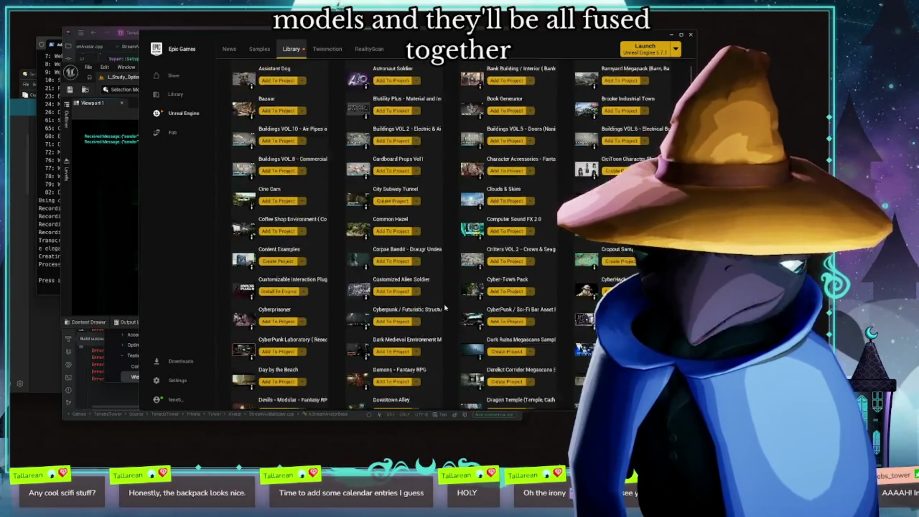
{"action": "scroll", "coordinate": [445, 307], "scroll_direction": "down", "scroll_amount": 1}
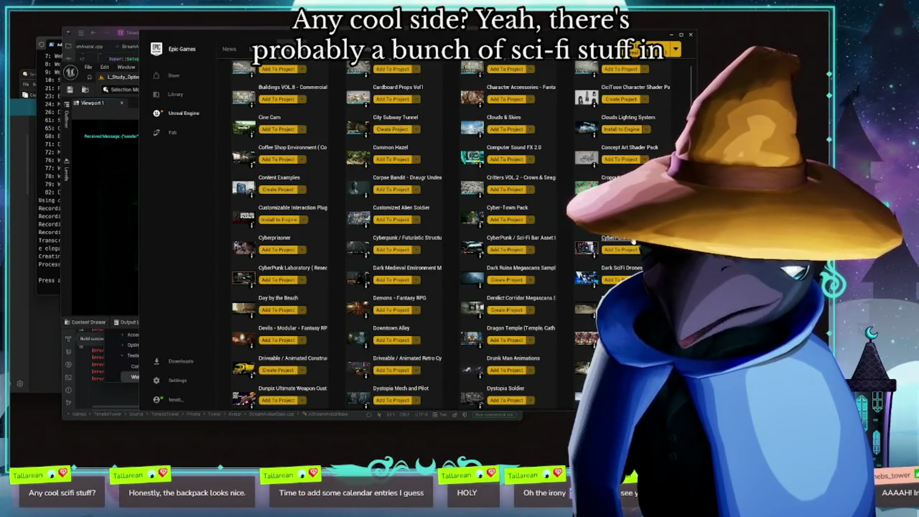
{"action": "left_click", "coordinate": [633, 241]}
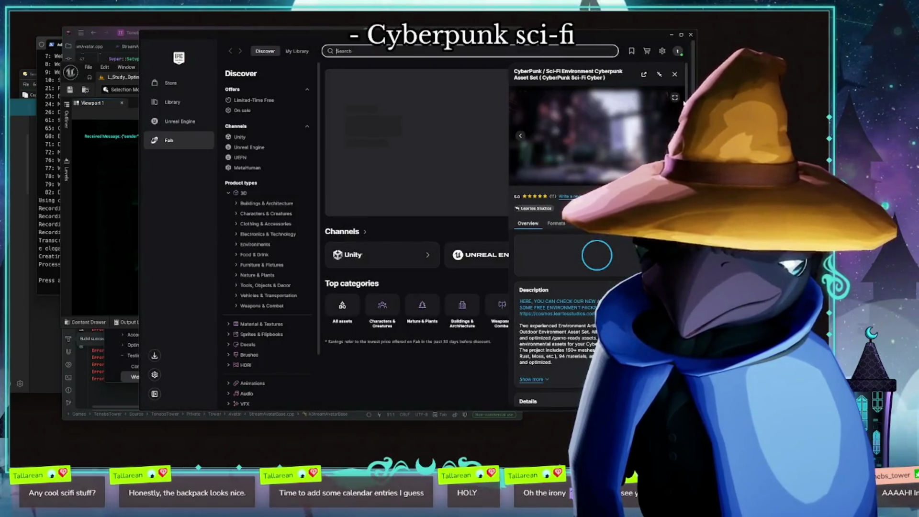
- Page through six more CyberPunk preview images, then close the lightbox and the asset details panel
{"action": "left_click", "coordinate": [675, 98]}
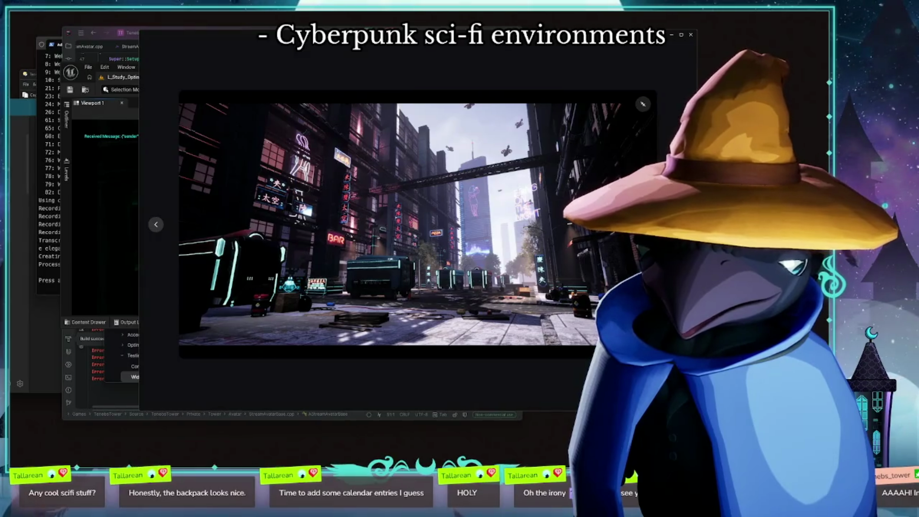
{"action": "key", "text": "Right"}
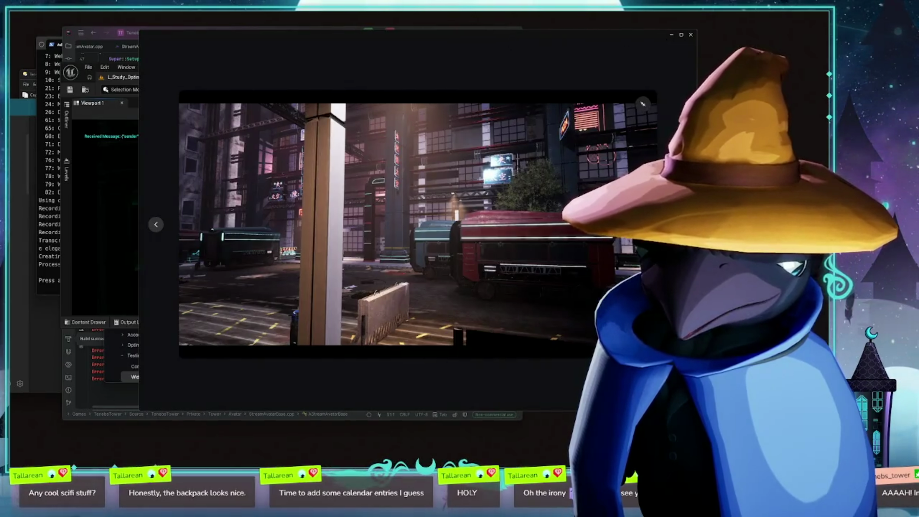
{"action": "key", "text": "Right"}
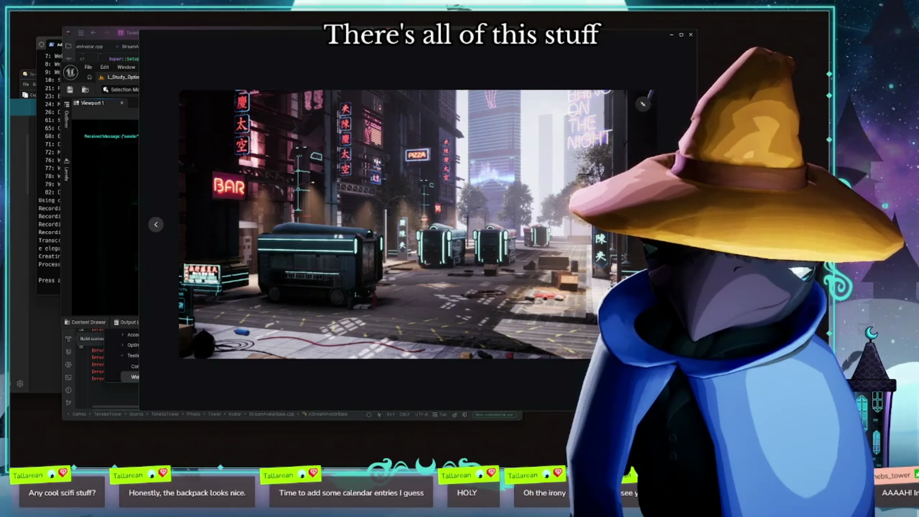
{"action": "key", "text": "Right"}
{"action": "key", "text": "Right"}
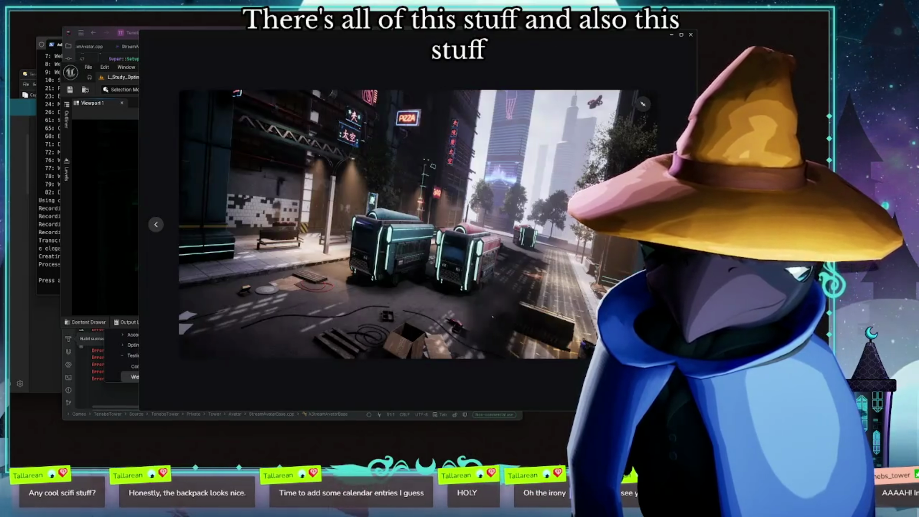
{"action": "key", "text": "Right"}
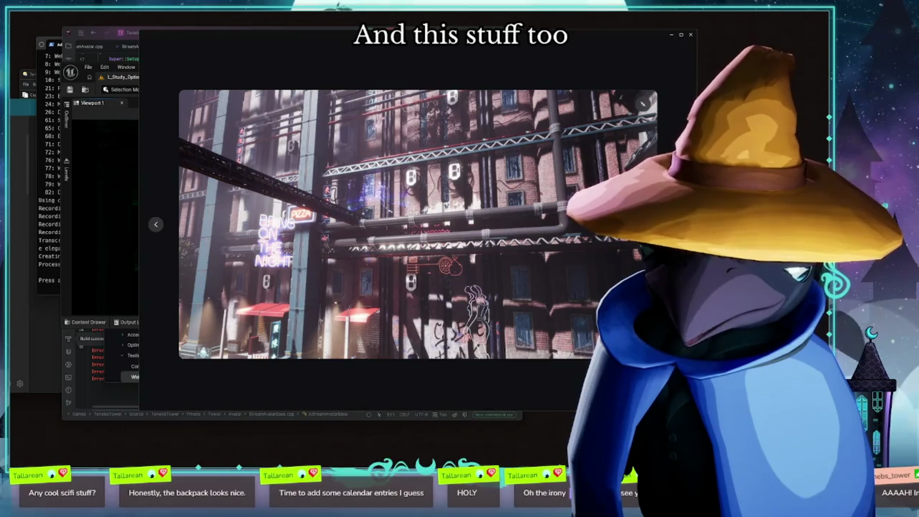
{"action": "key", "text": "Right"}
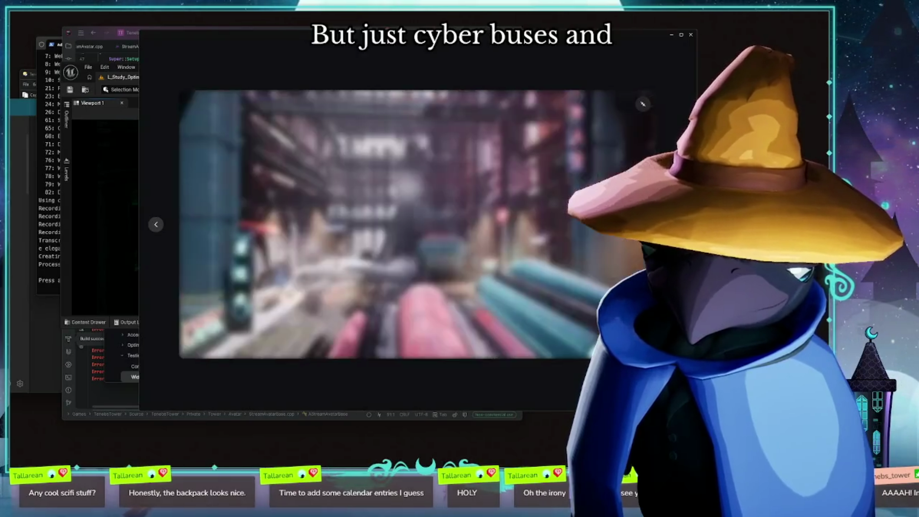
{"action": "key", "text": "Right"}
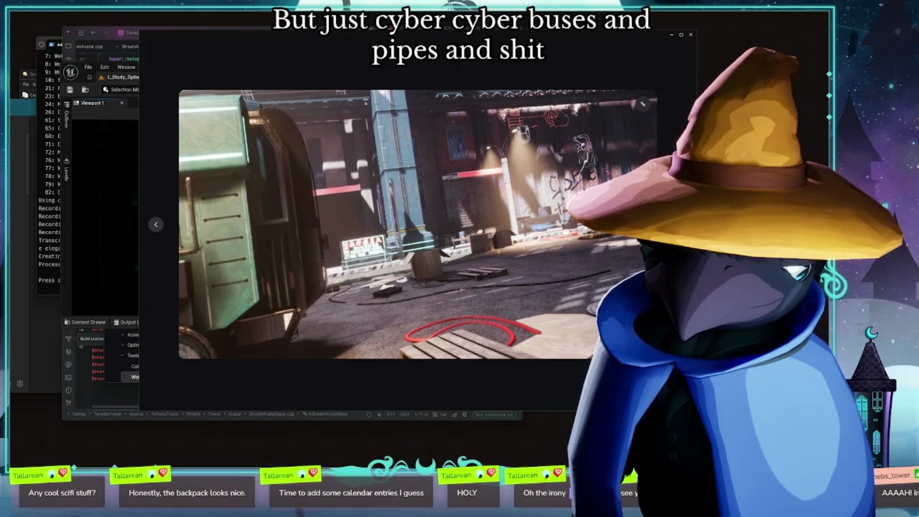
{"action": "left_click", "coordinate": [662, 87]}
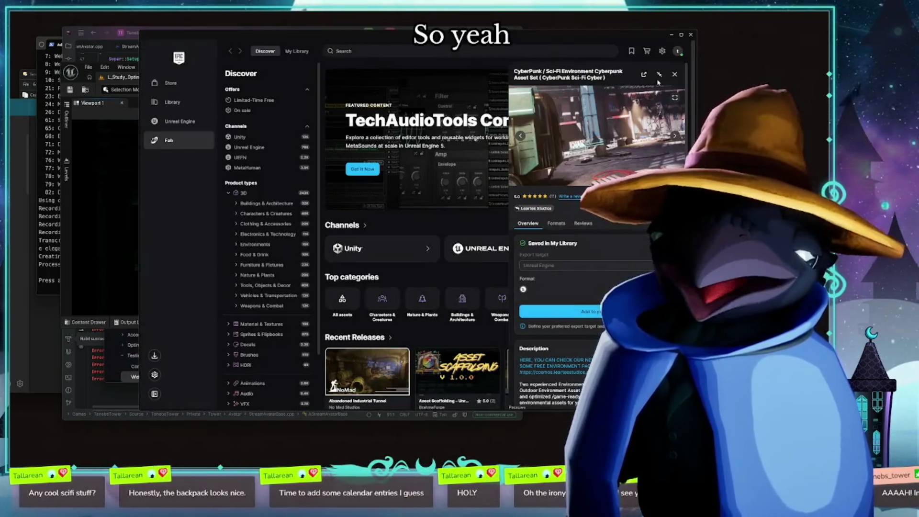
{"action": "left_click", "coordinate": [674, 75]}
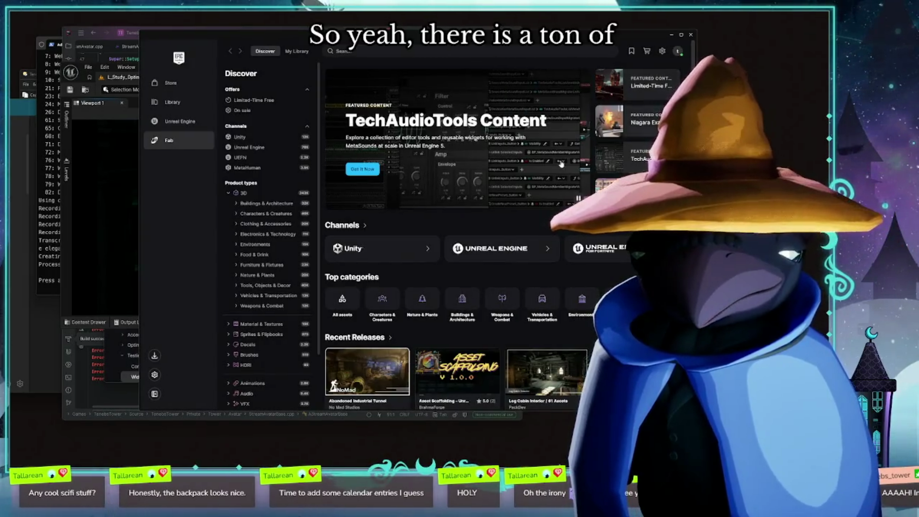
- Return to the Unreal Engine library, scroll far down the Fab grid, and open FANTASTIC - Village Pack
{"action": "left_click", "coordinate": [185, 122]}
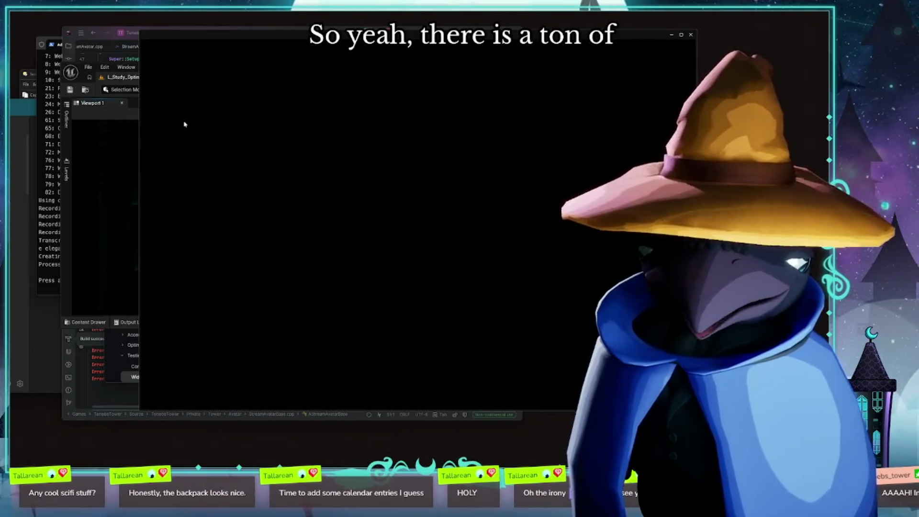
{"action": "scroll", "coordinate": [369, 172], "scroll_direction": "down", "scroll_amount": 3}
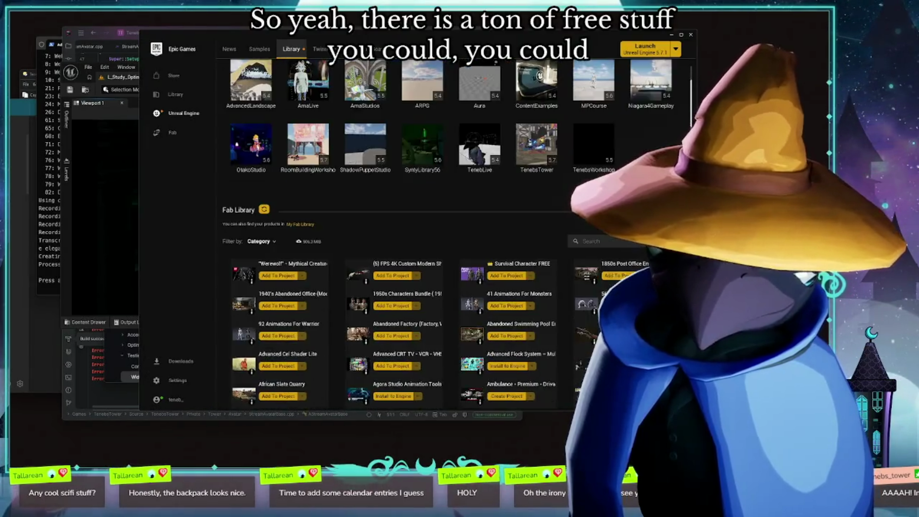
{"action": "scroll", "coordinate": [691, 116], "scroll_direction": "down", "scroll_amount": 5}
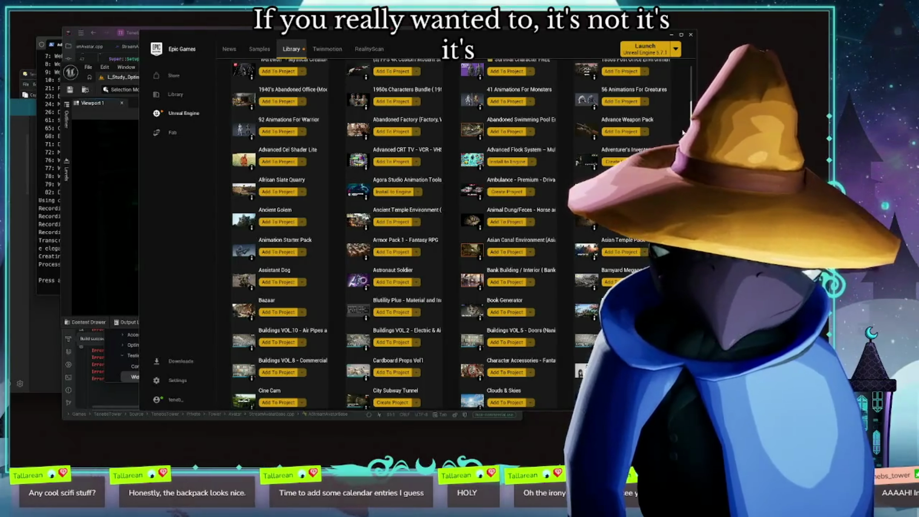
{"action": "scroll", "coordinate": [402, 234], "scroll_direction": "down", "scroll_amount": 5}
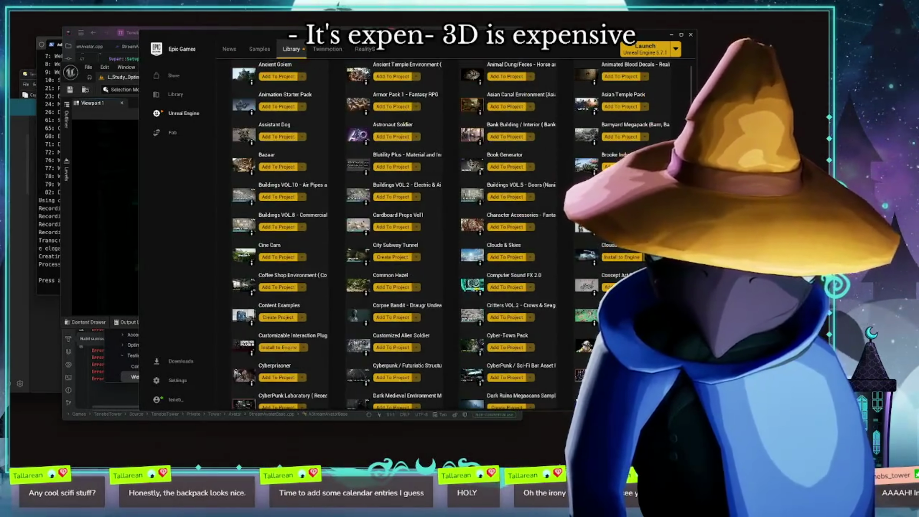
{"action": "scroll", "coordinate": [467, 231], "scroll_direction": "down", "scroll_amount": 7}
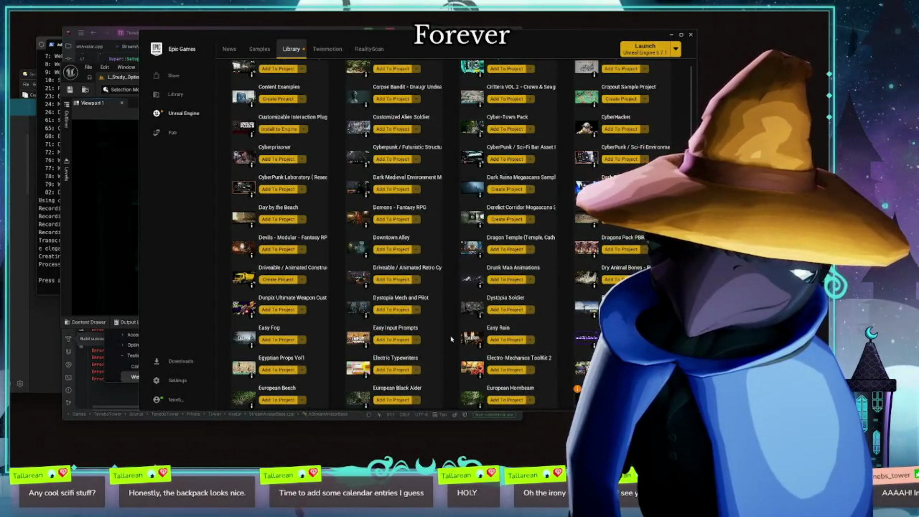
{"action": "scroll", "coordinate": [423, 312], "scroll_direction": "down", "scroll_amount": 2}
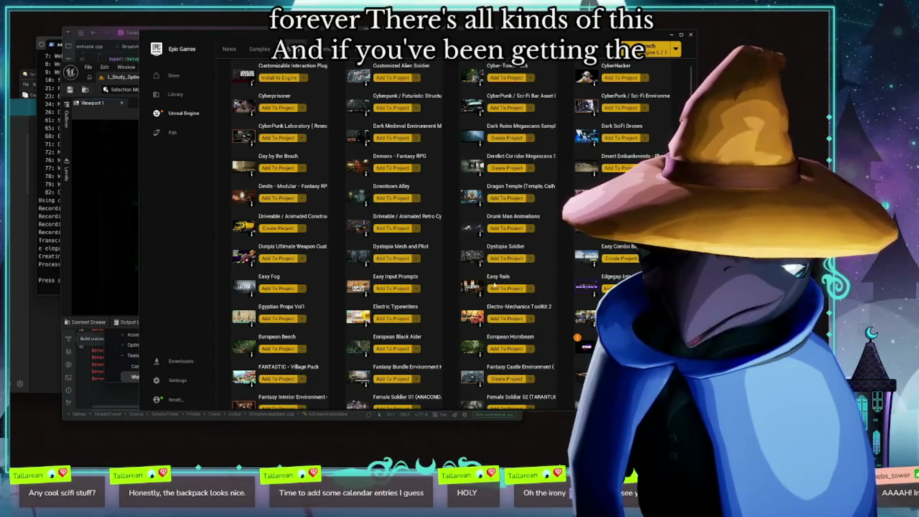
{"action": "scroll", "coordinate": [442, 285], "scroll_direction": "down", "scroll_amount": 2}
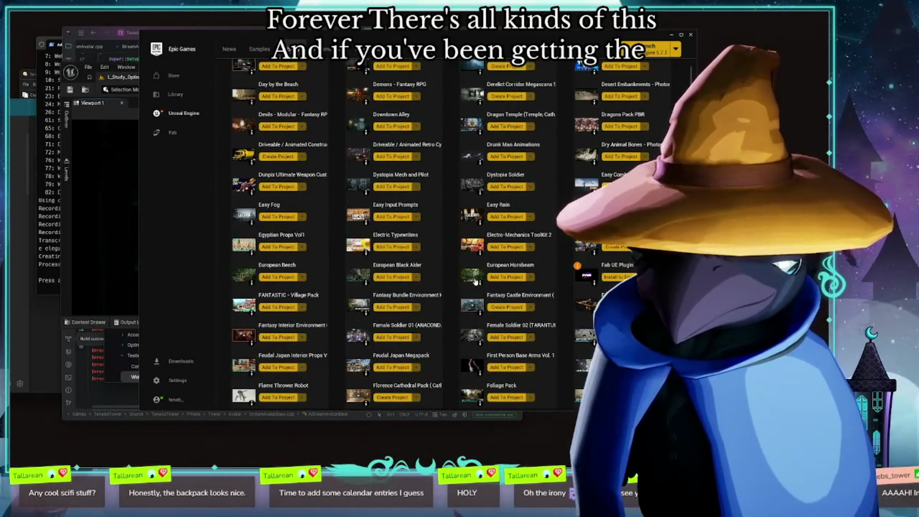
{"action": "scroll", "coordinate": [442, 285], "scroll_direction": "down", "scroll_amount": 2}
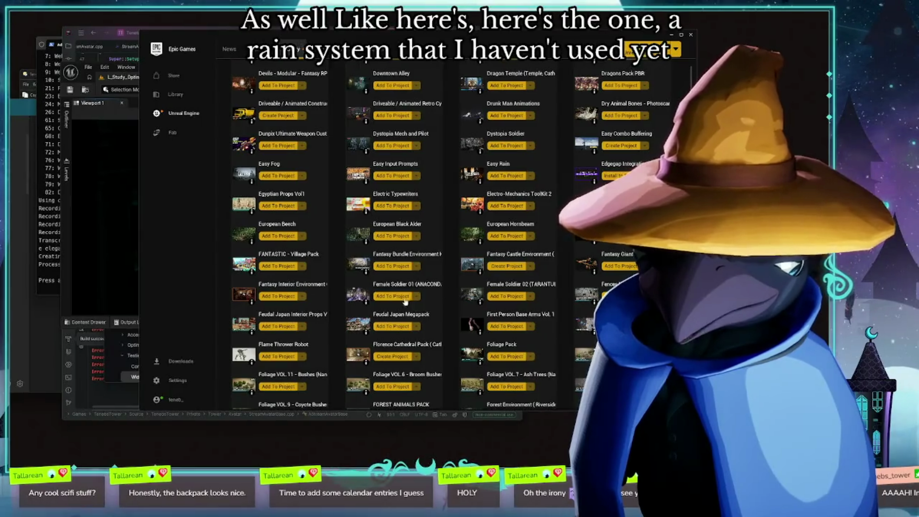
{"action": "scroll", "coordinate": [442, 285], "scroll_direction": "down", "scroll_amount": 2}
{"action": "scroll", "coordinate": [459, 301], "scroll_direction": "down", "scroll_amount": 3}
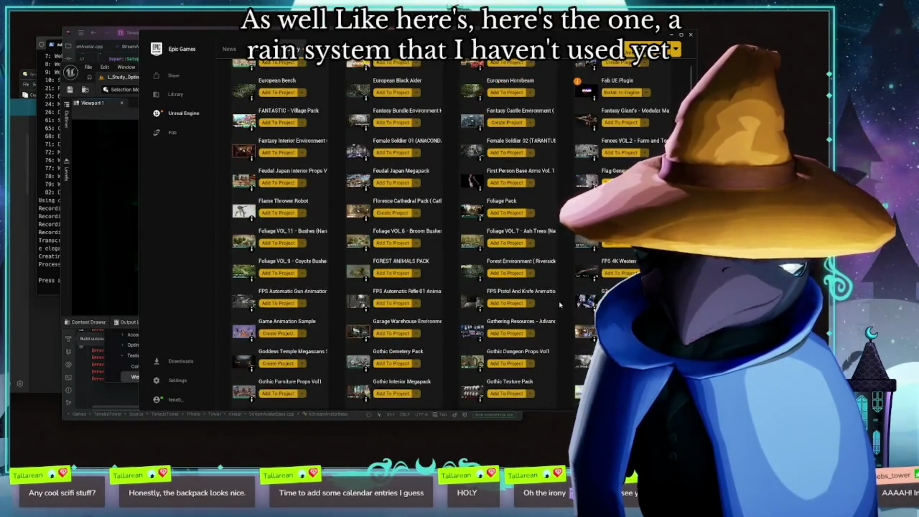
{"action": "left_click", "coordinate": [281, 114]}
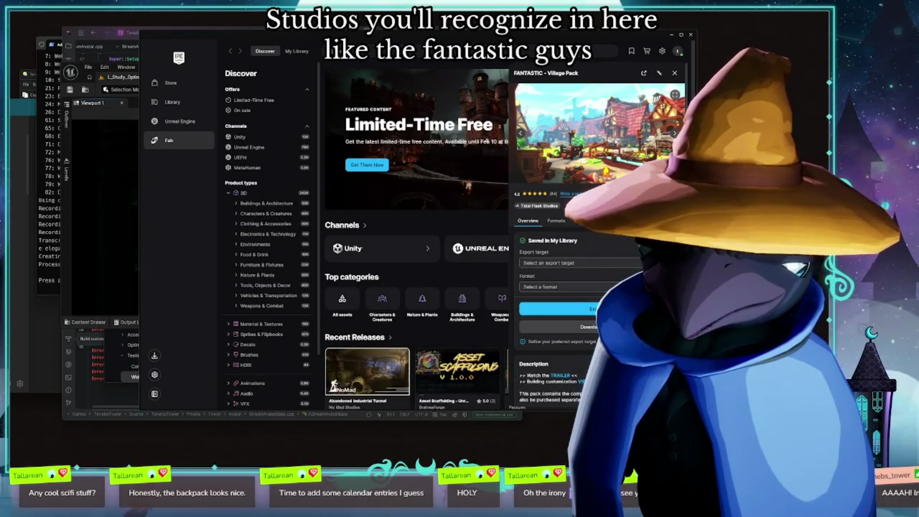
- Step through nine Village Pack previews (props, fences, docks, watchtowers, houses), then close the gallery
{"action": "left_click", "coordinate": [675, 94]}
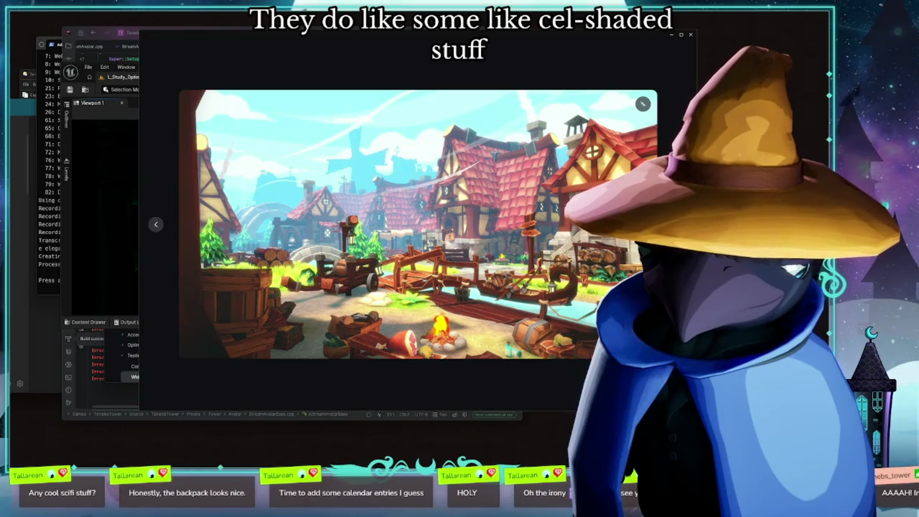
{"action": "key", "text": "Right"}
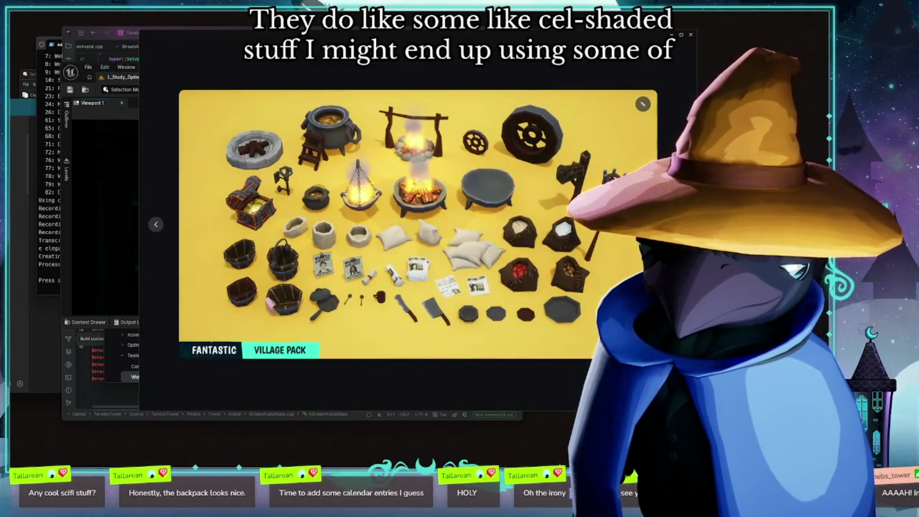
{"action": "key", "text": "Right"}
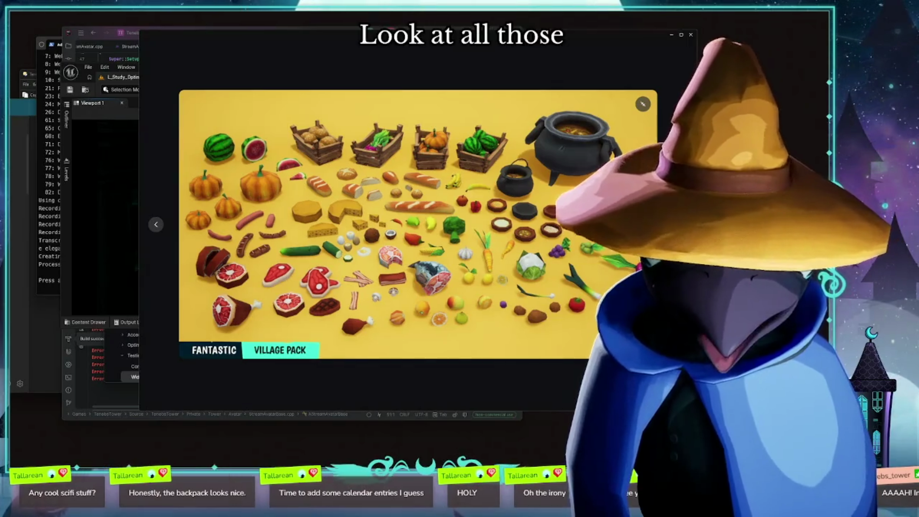
{"action": "key", "text": "Right"}
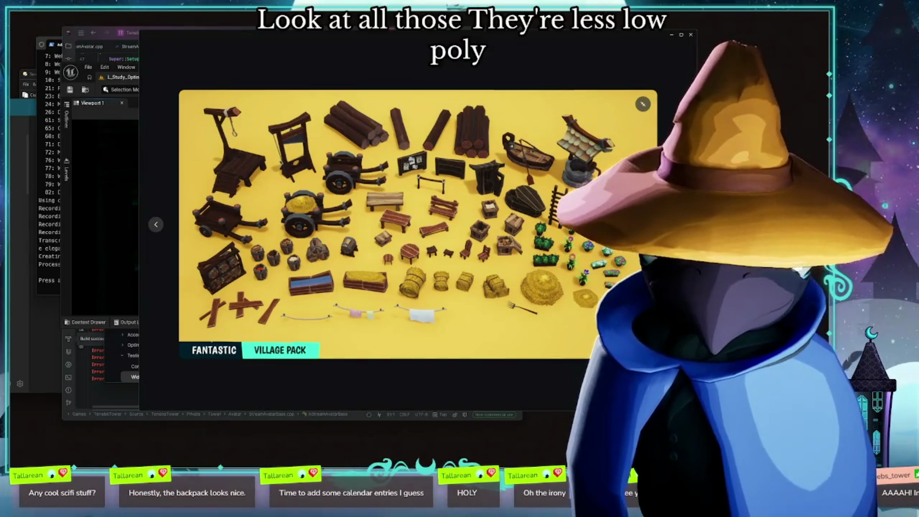
{"action": "key", "text": "Right"}
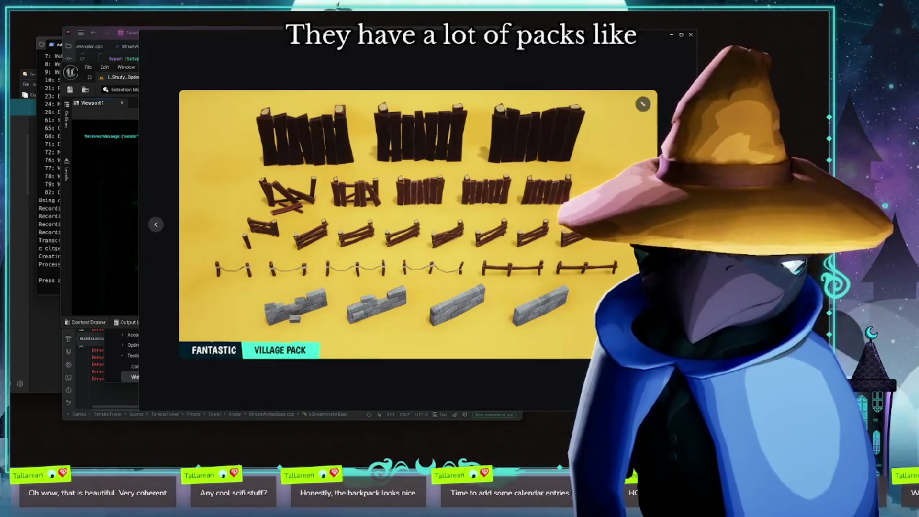
{"action": "key", "text": "Right"}
{"action": "key", "text": "Right"}
{"action": "key", "text": "Right"}
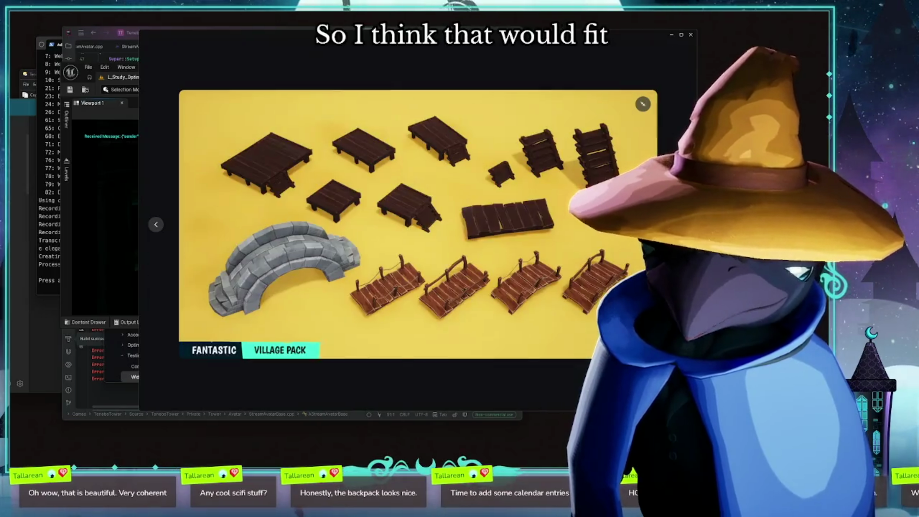
{"action": "key", "text": "Right"}
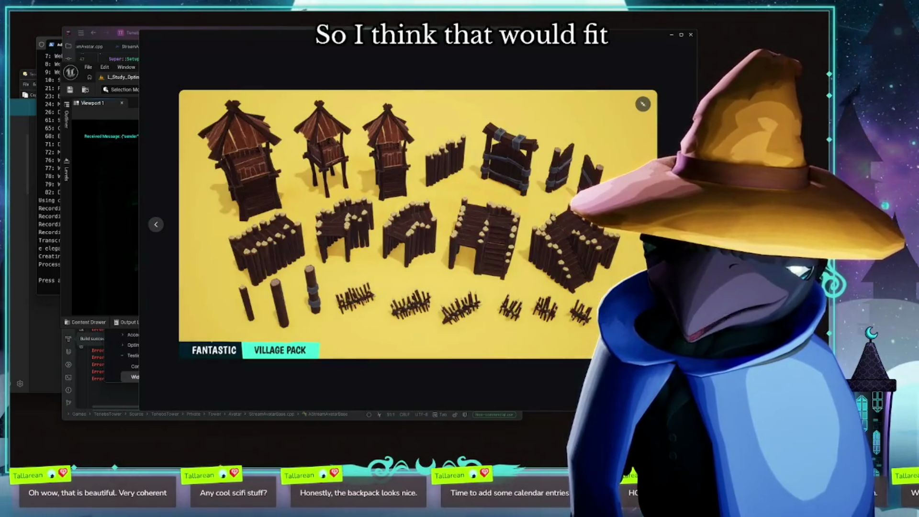
{"action": "key", "text": "Right"}
{"action": "key", "text": "Right"}
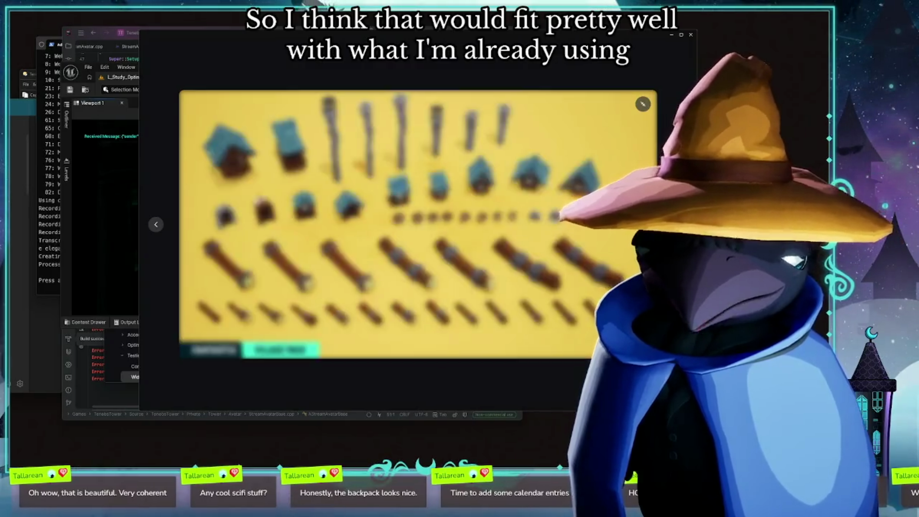
{"action": "key", "text": "Right"}
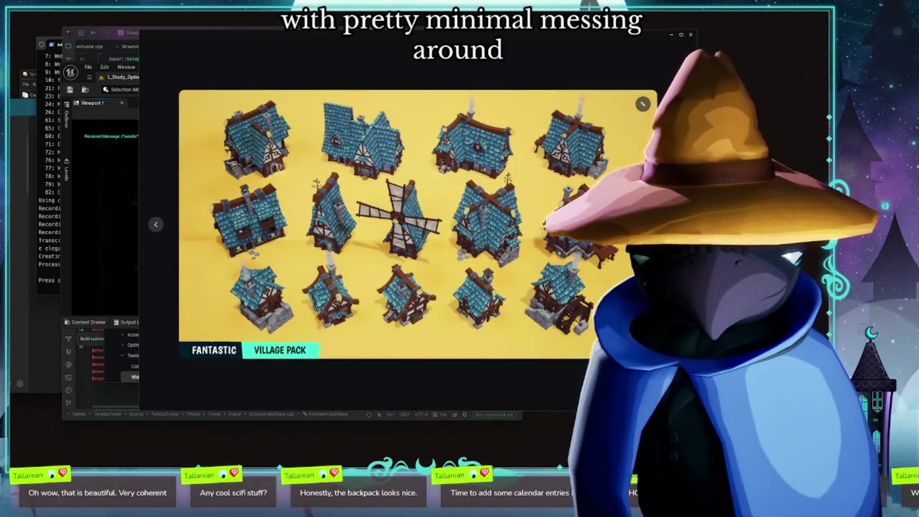
{"action": "key", "text": "Right"}
{"action": "key", "text": "Escape"}
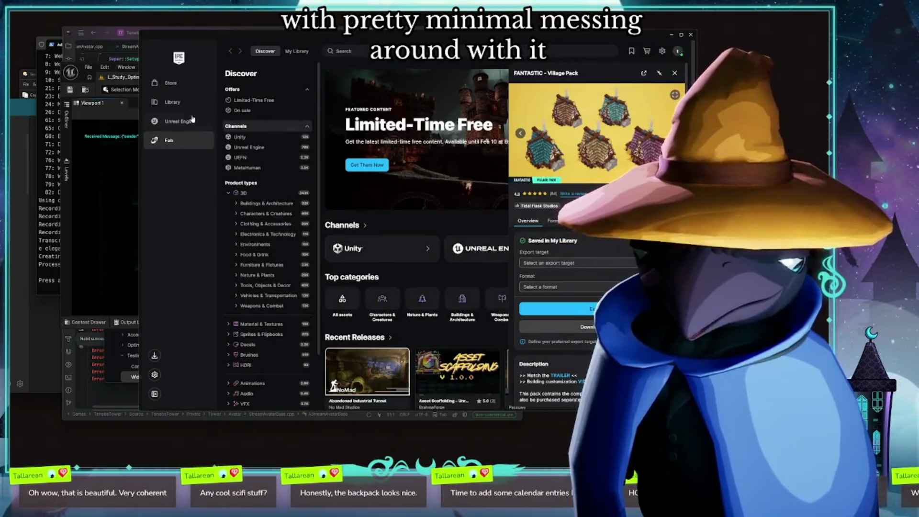
- Launch Unreal Engine 5.7.1 from the library, rearrange the windows, and switch to the TenebsTower editor
{"action": "left_click", "coordinate": [192, 119]}
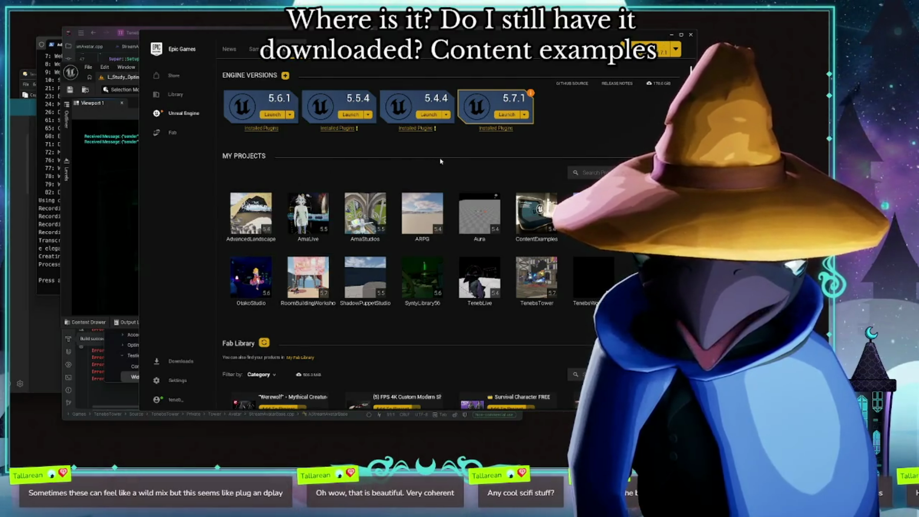
{"action": "left_click", "coordinate": [508, 115]}
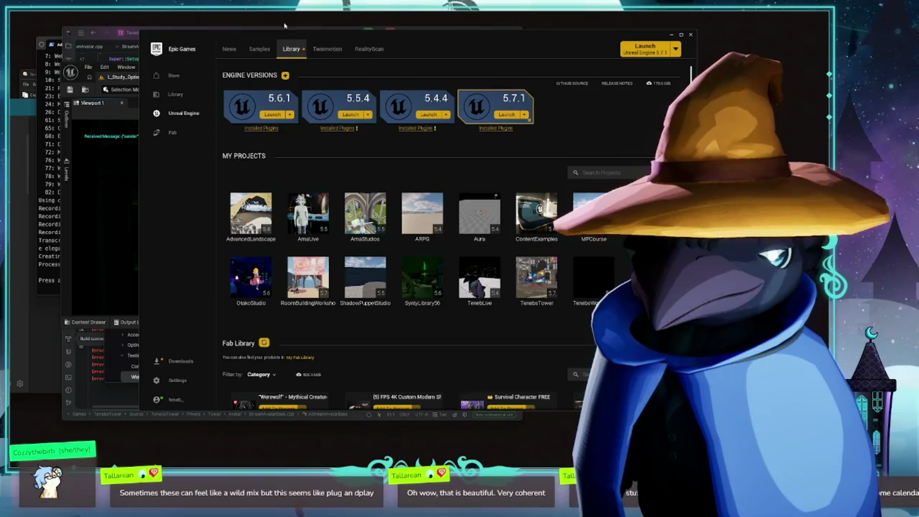
{"action": "mouse_move", "coordinate": [384, 40]}
{"action": "left_mouse_down"}
{"action": "mouse_move", "coordinate": [389, 57]}
{"action": "mouse_move", "coordinate": [325, 83]}
{"action": "mouse_move", "coordinate": [254, 88]}
{"action": "left_mouse_up"}
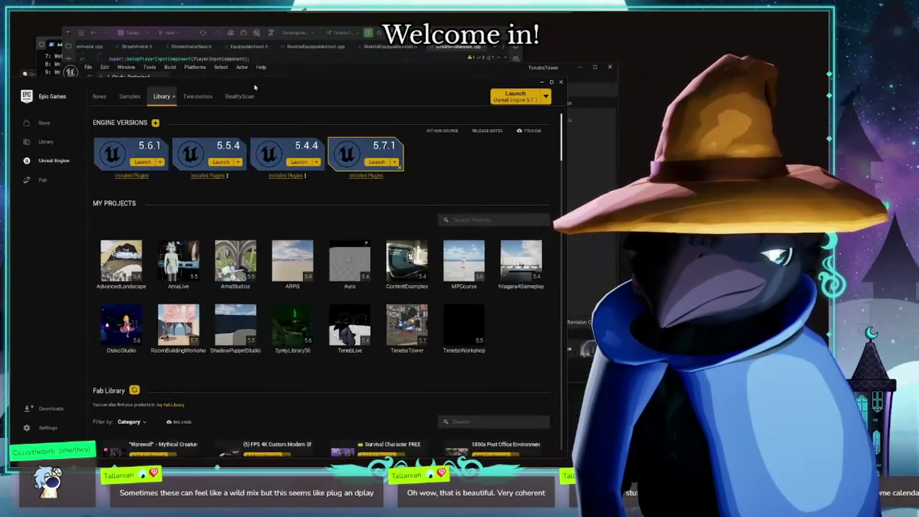
{"action": "mouse_move", "coordinate": [344, 32]}
{"action": "left_mouse_down"}
{"action": "mouse_move", "coordinate": [613, 42]}
{"action": "mouse_move", "coordinate": [634, 19]}
{"action": "mouse_move", "coordinate": [655, 17]}
{"action": "left_mouse_up"}
{"action": "left_click_drag", "start_coordinate": [240, 93], "coordinate": [239, 30]}
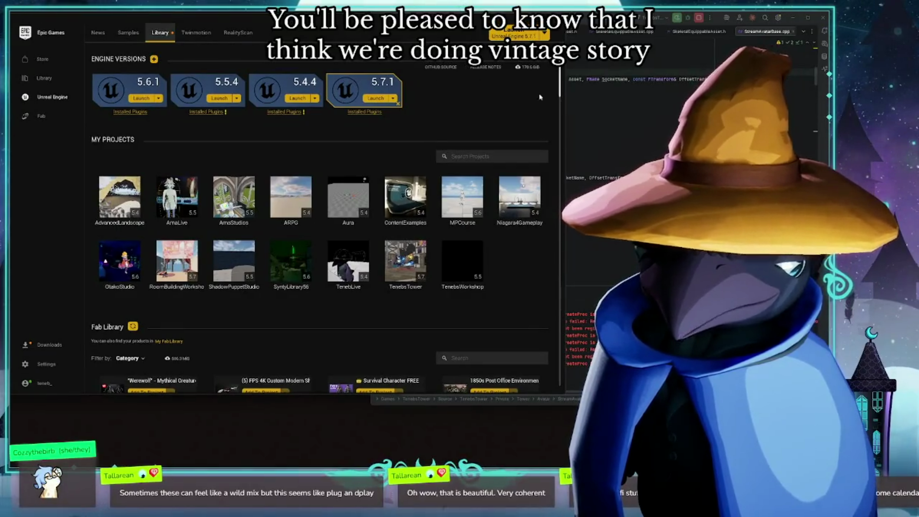
{"action": "scroll", "coordinate": [540, 100], "scroll_direction": "down", "scroll_amount": 3}
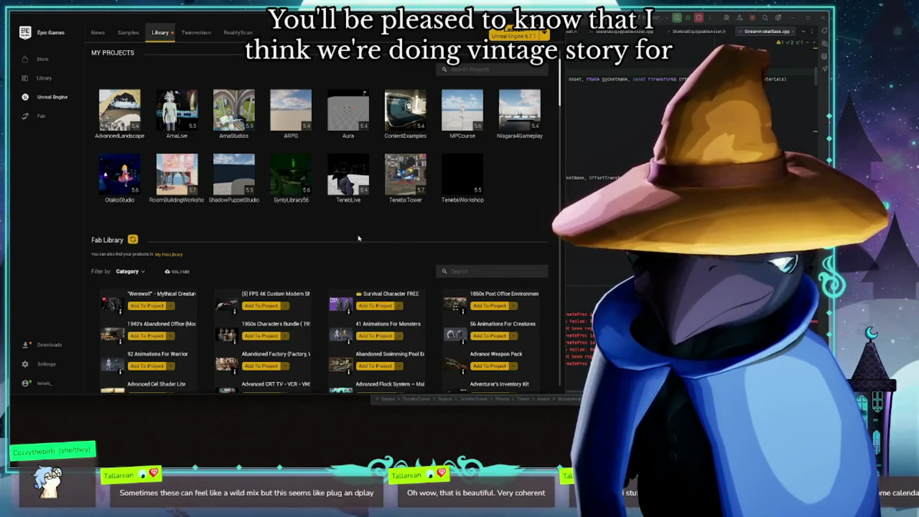
{"action": "scroll", "coordinate": [355, 192], "scroll_direction": "up", "scroll_amount": 3}
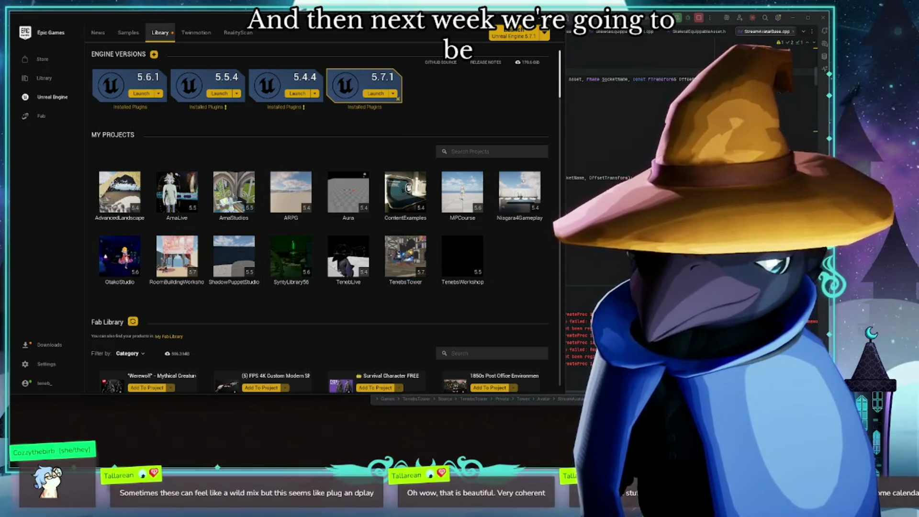
{"action": "key", "text": "alt+Tab"}
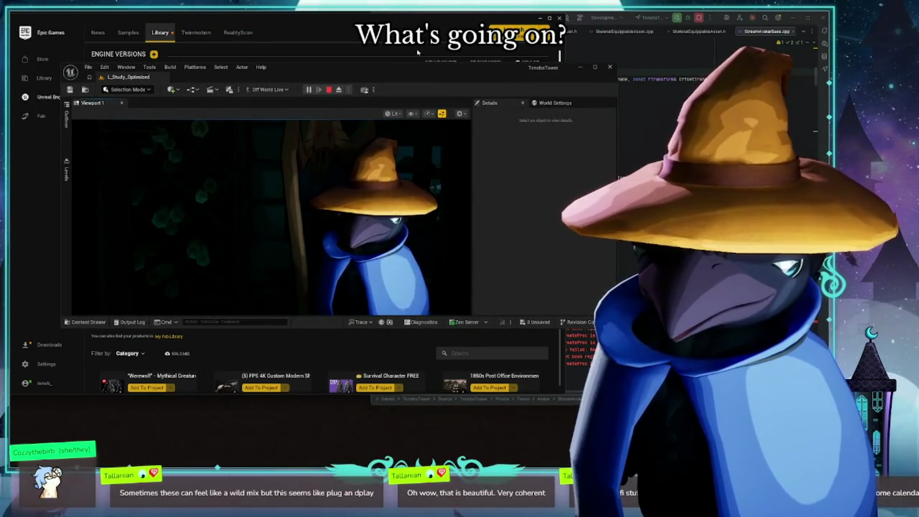
- In the launcher, check the plugins installed for Unreal Engine 5.7.1, then close the list
{"action": "key", "text": "alt+Tab"}
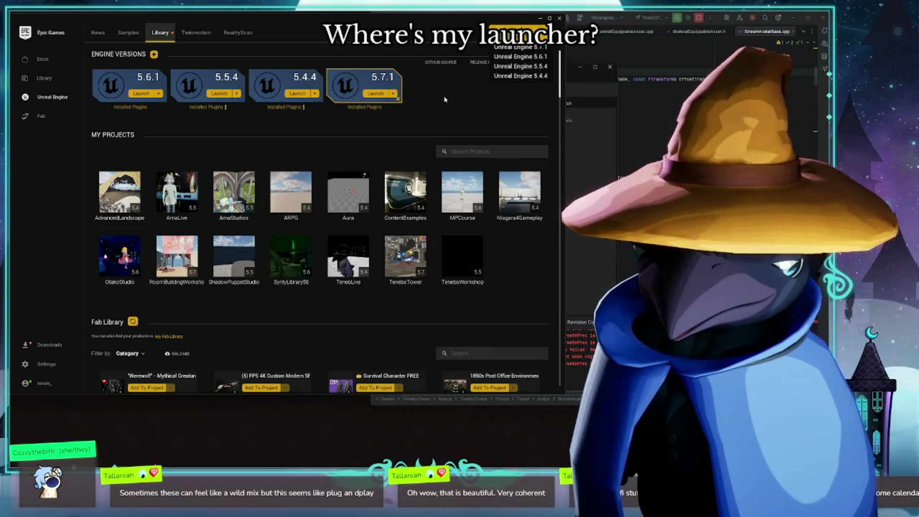
{"action": "left_click", "coordinate": [422, 106]}
{"action": "left_click", "coordinate": [357, 108]}
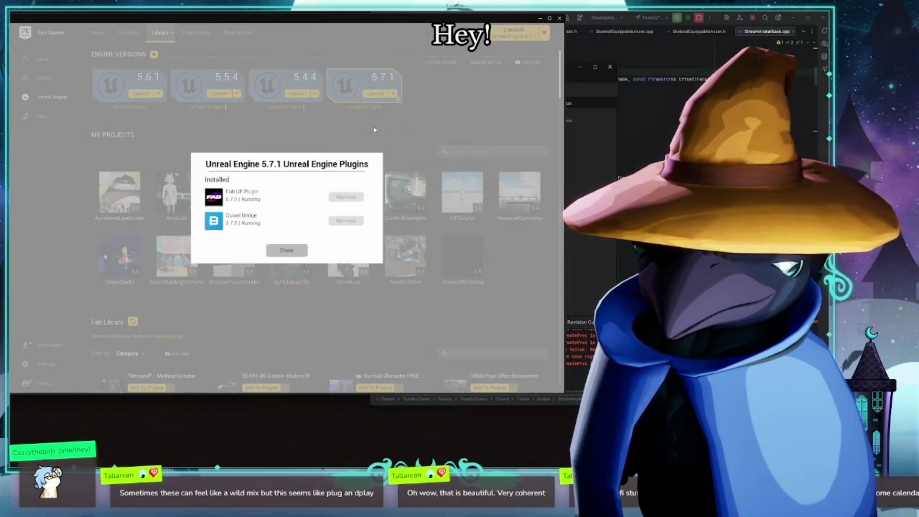
{"action": "left_click", "coordinate": [286, 250]}
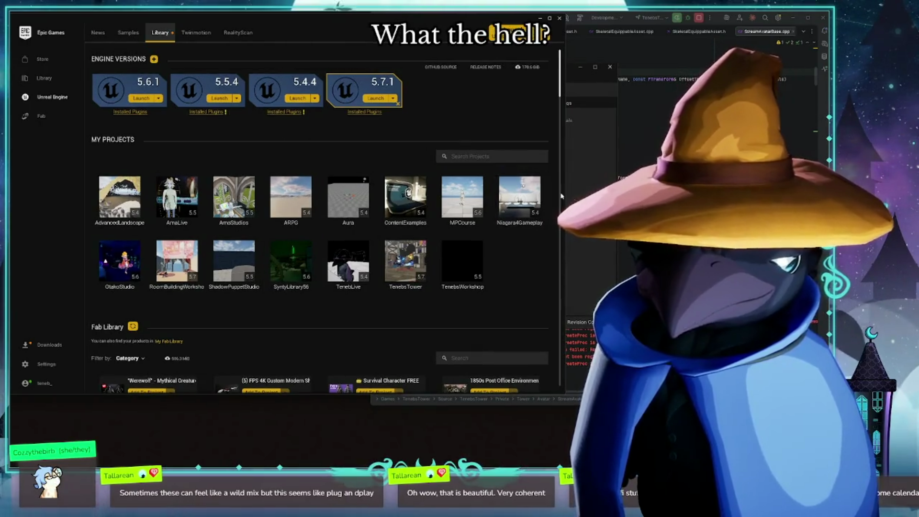
- Bring the TenebsTower editor forward and move its window down and to the right
{"action": "key", "text": "alt+Tab"}
{"action": "mouse_move", "coordinate": [365, 79]}
{"action": "left_mouse_down"}
{"action": "mouse_move", "coordinate": [468, 132]}
{"action": "mouse_move", "coordinate": [461, 198]}
{"action": "left_mouse_up"}
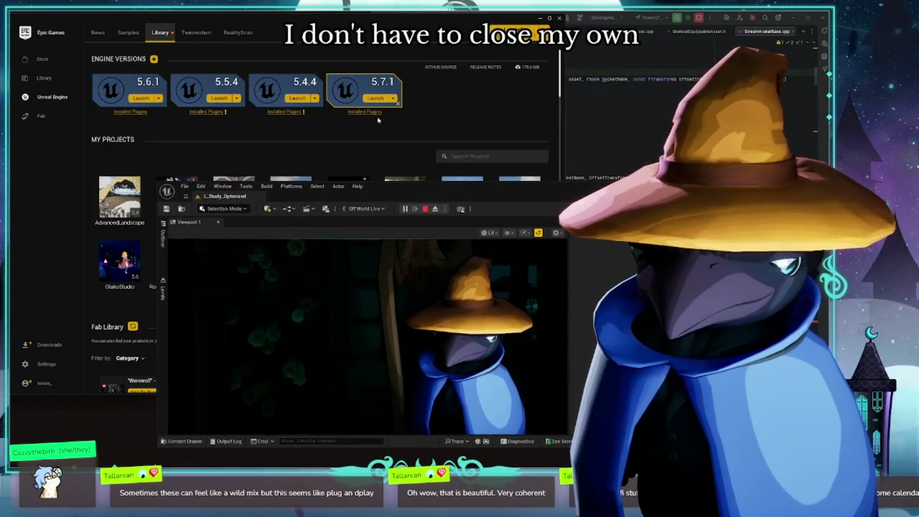
{"action": "left_click", "coordinate": [368, 104]}
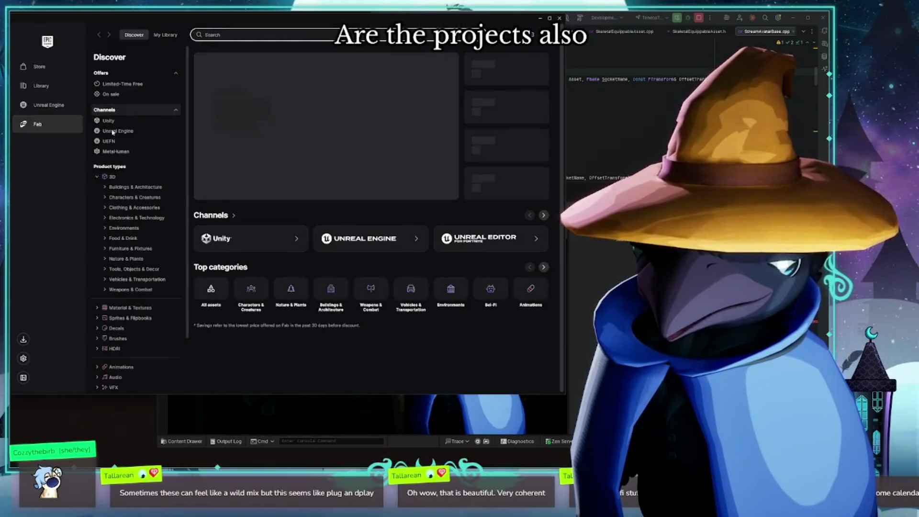
- Collapse the 3D subcategories, return to the Unreal Engine library, and stop the editor's play session
{"action": "left_click", "coordinate": [98, 178]}
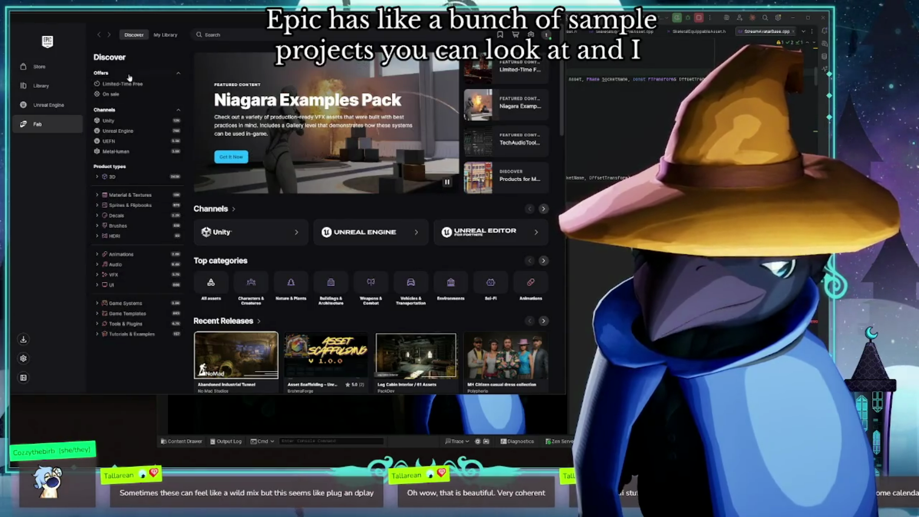
{"action": "left_click", "coordinate": [48, 105]}
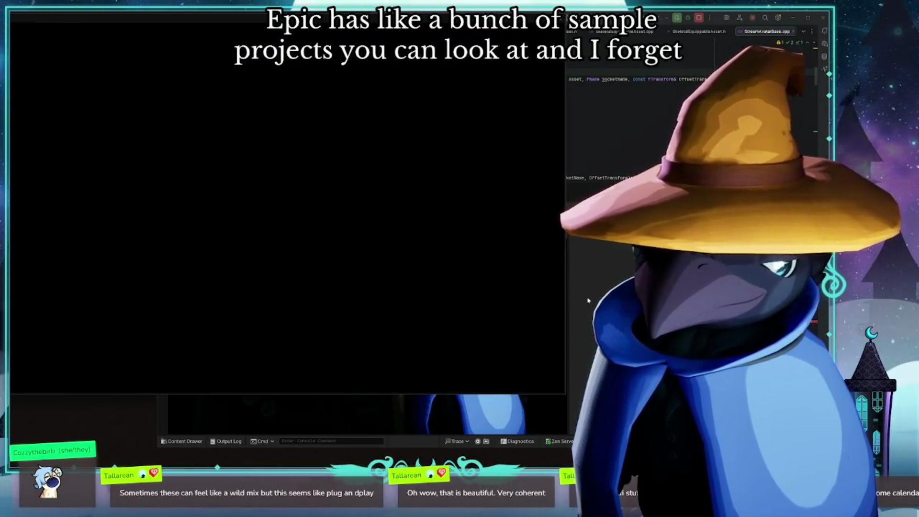
{"action": "left_click", "coordinate": [569, 287]}
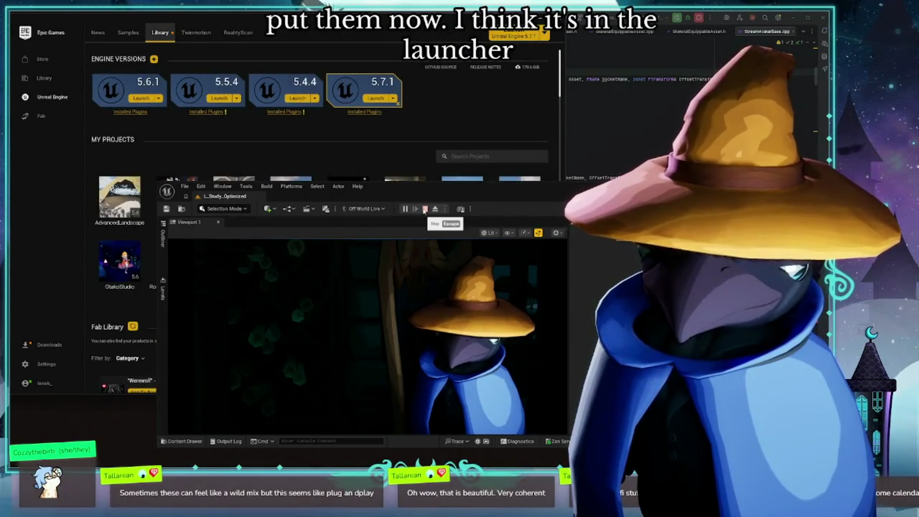
{"action": "left_click", "coordinate": [425, 209]}
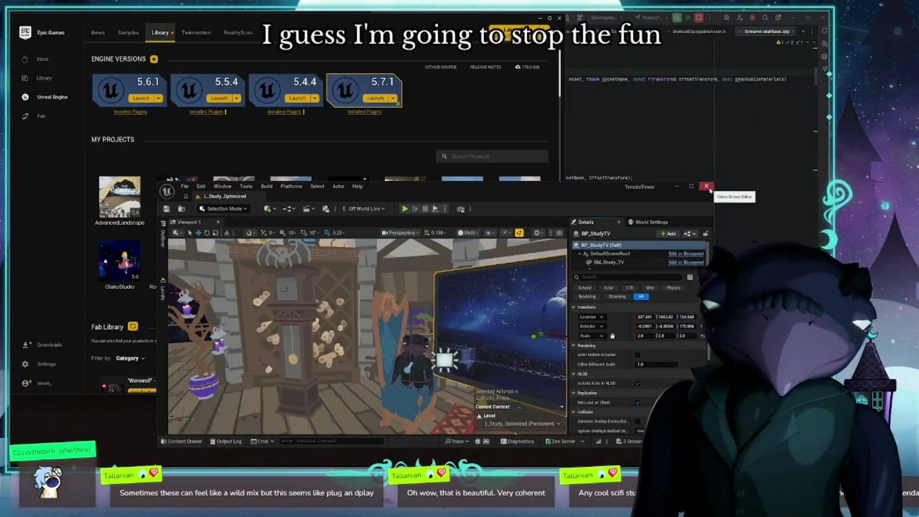
- Close the Unreal Editor, saving the modified pillow meshes, and nudge the launcher window slightly
{"action": "left_click", "coordinate": [709, 190]}
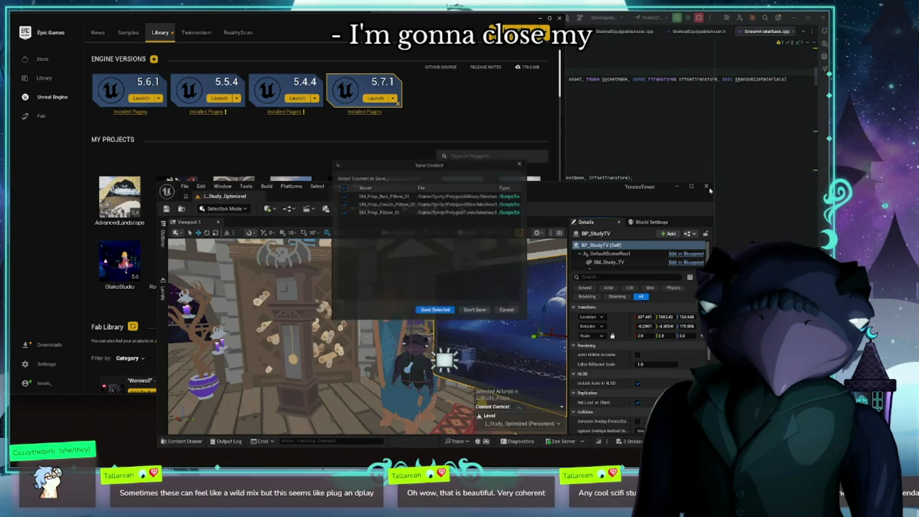
{"action": "left_click", "coordinate": [424, 315]}
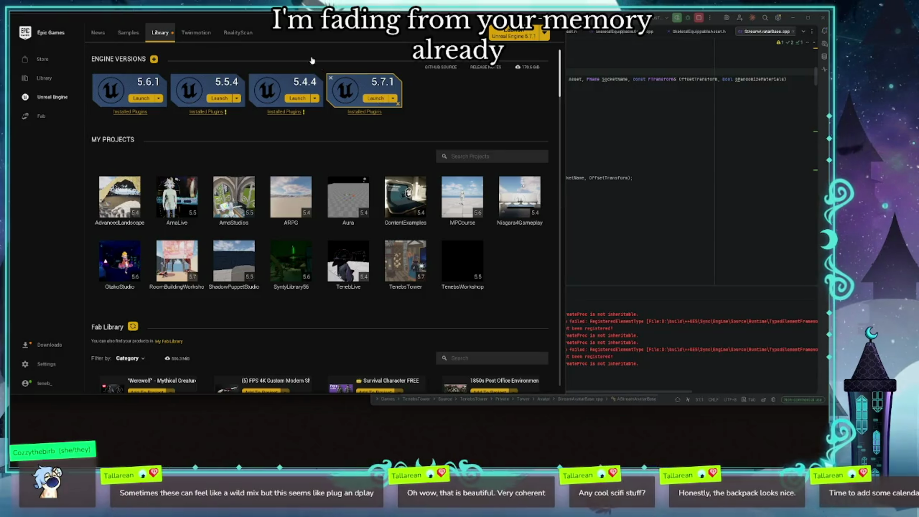
{"action": "mouse_move", "coordinate": [392, 19]}
{"action": "left_mouse_down"}
{"action": "mouse_move", "coordinate": [492, 33]}
{"action": "mouse_move", "coordinate": [440, 34]}
{"action": "mouse_move", "coordinate": [395, 19]}
{"action": "left_mouse_up"}
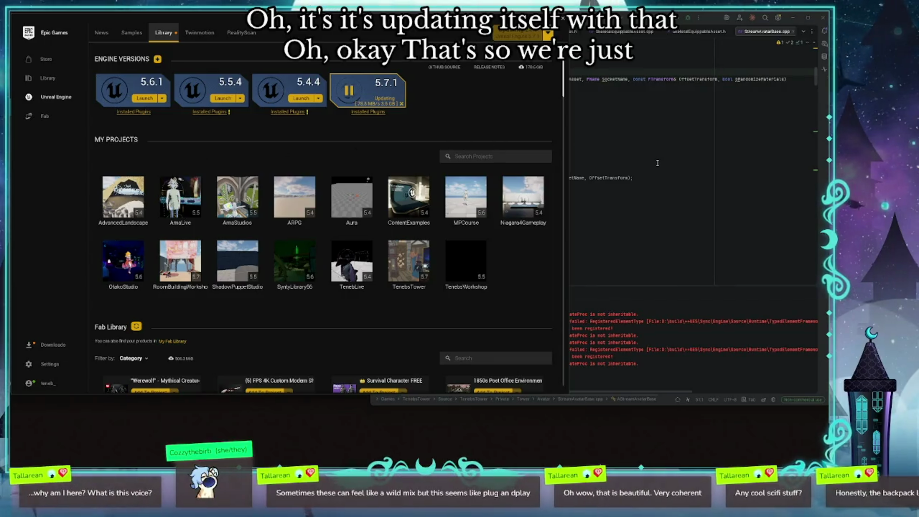
- Move the code IDE window aside and minimize it to reveal the launcher library
{"action": "left_click", "coordinate": [712, 126]}
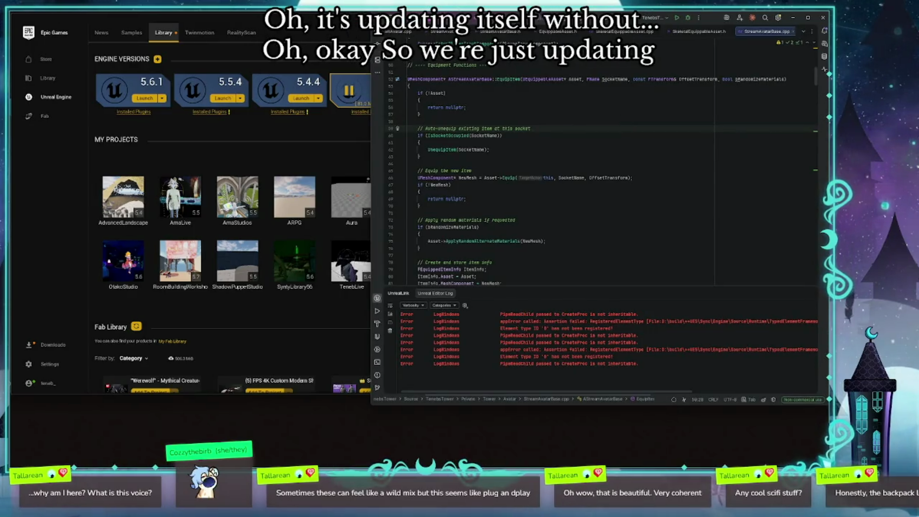
{"action": "left_click_drag", "start_coordinate": [371, 13], "coordinate": [401, 34]}
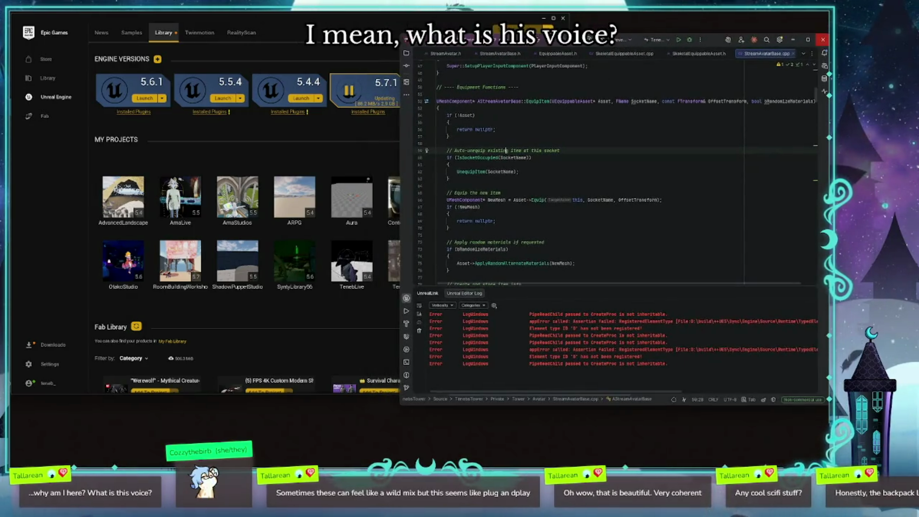
{"action": "key", "text": "super+Down"}
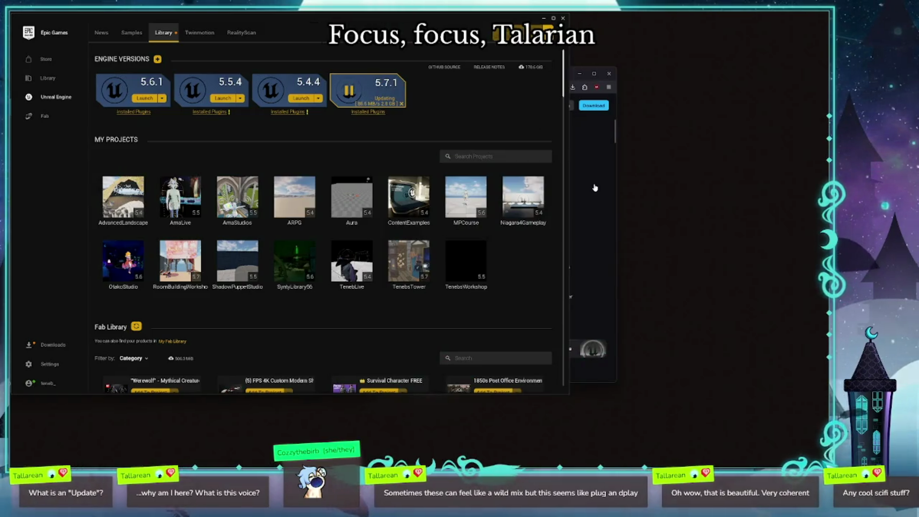
- Close the Unreal docs browser, shift the launcher right, and bring the Tasks notes window forward
{"action": "left_click", "coordinate": [594, 187]}
{"action": "left_click_drag", "start_coordinate": [417, 78], "coordinate": [505, 121]}
{"action": "left_click", "coordinate": [696, 117]}
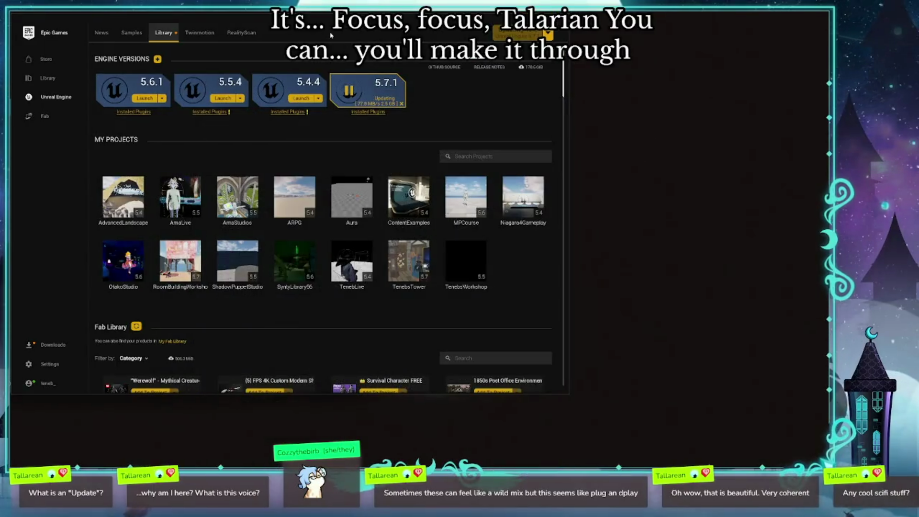
{"action": "left_click_drag", "start_coordinate": [330, 35], "coordinate": [412, 55]}
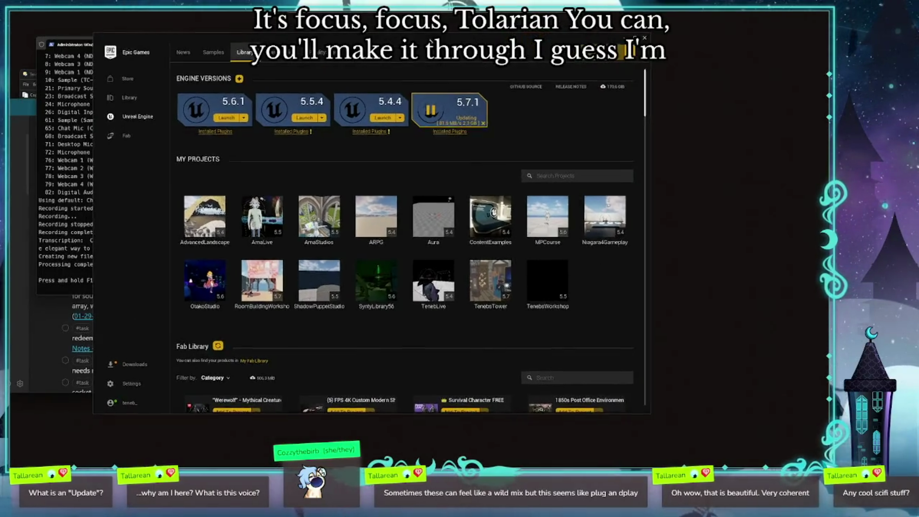
{"action": "left_click", "coordinate": [48, 303]}
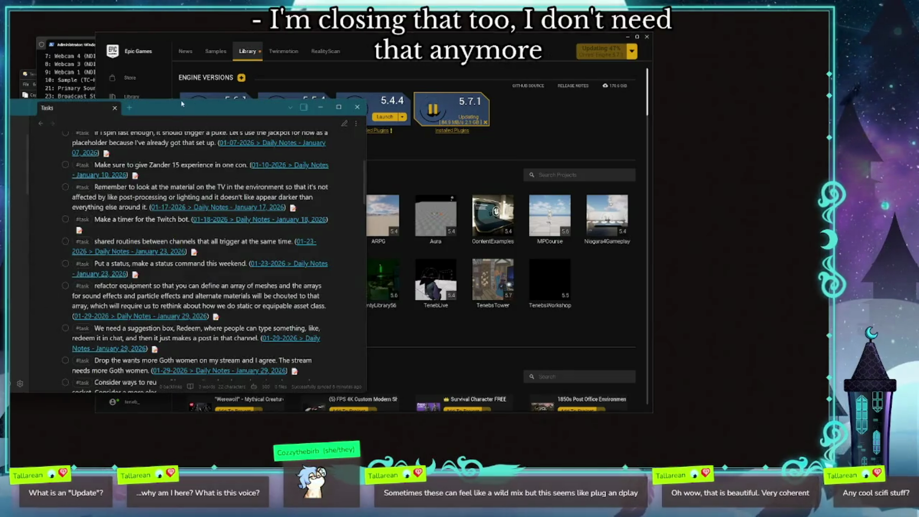
- Review the Tasks note, selecting the Goth women, hypetrains and pixelation entries, then return to the launcher
{"action": "left_click_drag", "start_coordinate": [182, 104], "coordinate": [173, 84]}
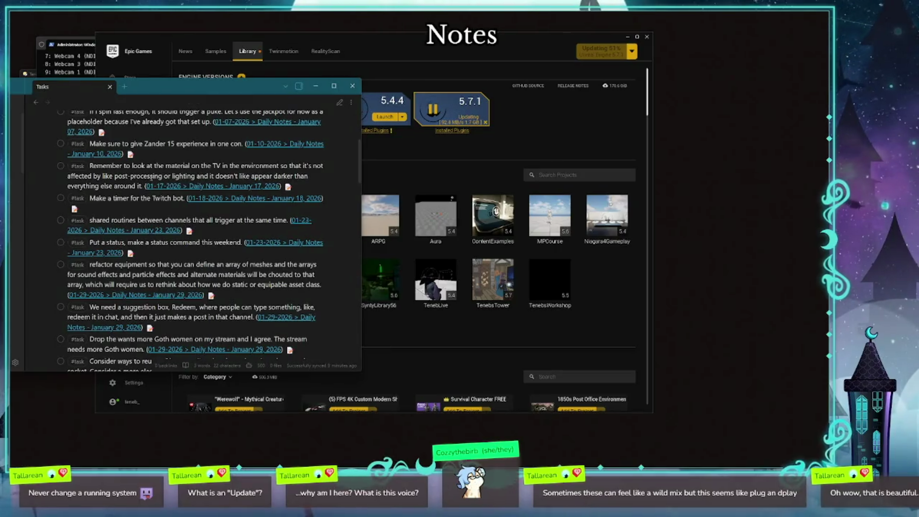
{"action": "scroll", "coordinate": [152, 205], "scroll_direction": "up", "scroll_amount": 10}
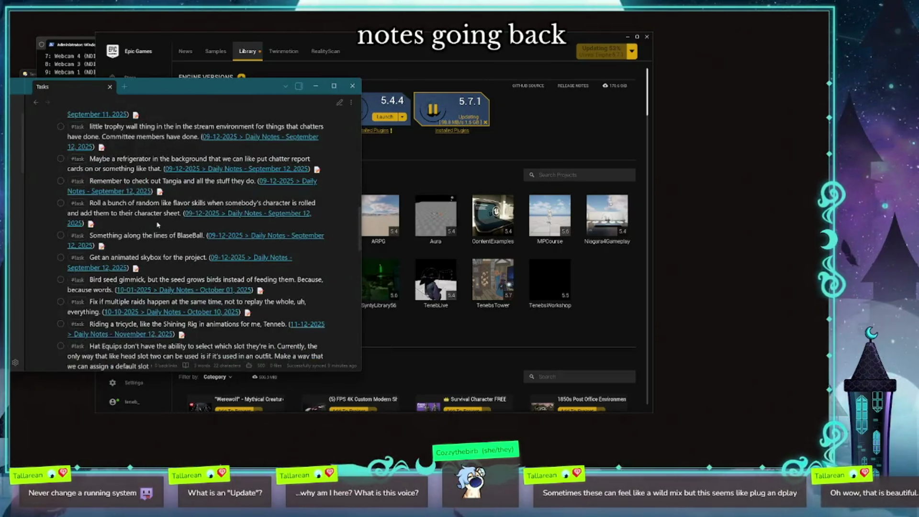
{"action": "scroll", "coordinate": [158, 224], "scroll_direction": "down", "scroll_amount": 10}
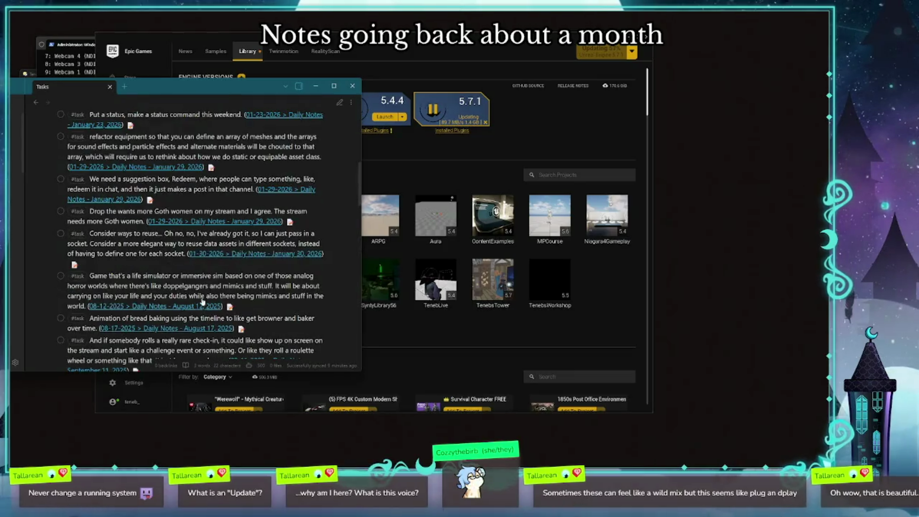
{"action": "left_click_drag", "start_coordinate": [143, 222], "coordinate": [89, 211]}
{"action": "scroll", "coordinate": [191, 192], "scroll_direction": "up", "scroll_amount": 6}
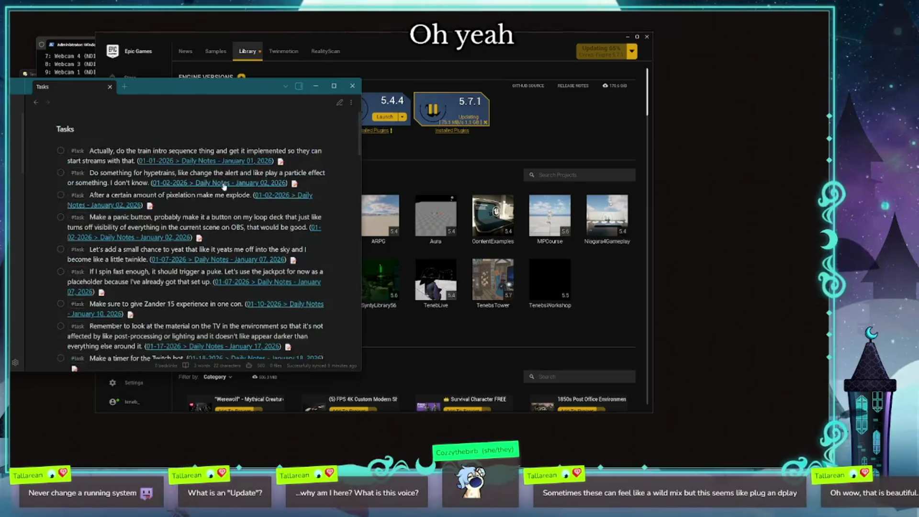
{"action": "mouse_move", "coordinate": [193, 208]}
{"action": "left_mouse_down"}
{"action": "mouse_move", "coordinate": [103, 205]}
{"action": "mouse_move", "coordinate": [69, 173]}
{"action": "left_mouse_up"}
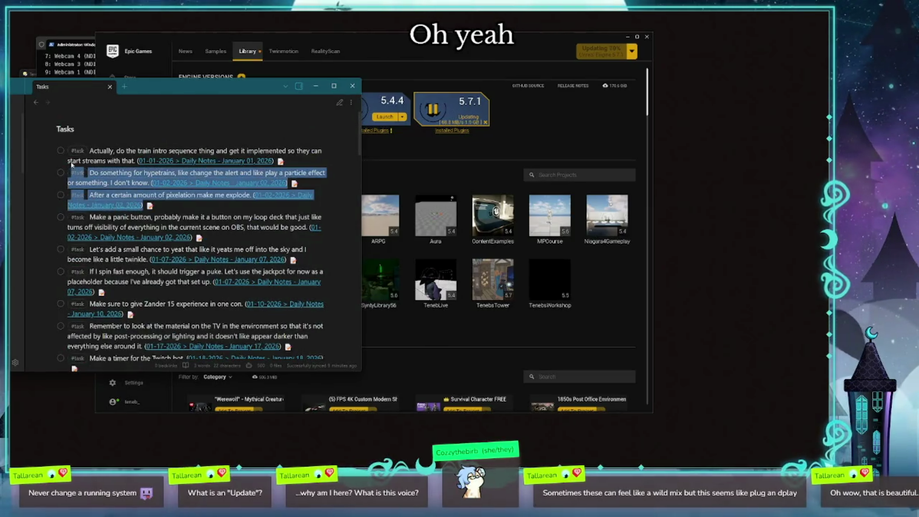
{"action": "left_click", "coordinate": [419, 54]}
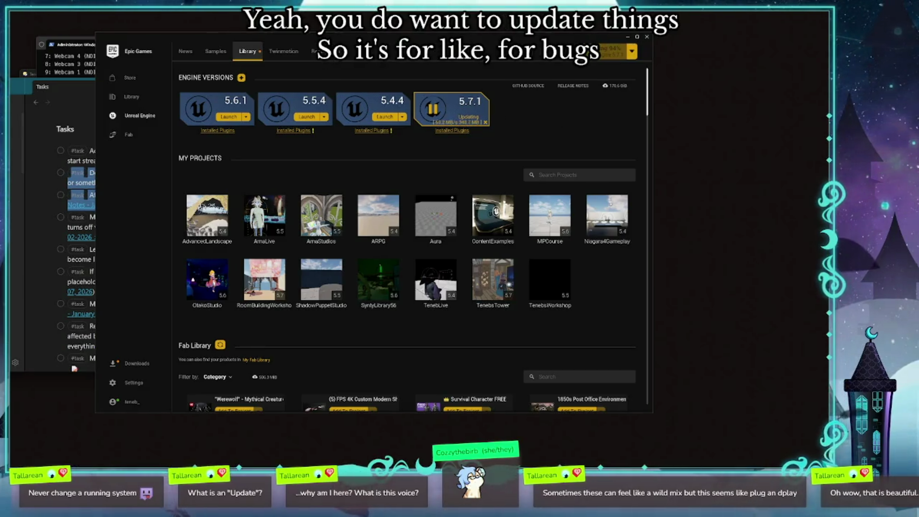
- Check the Unreal Engine 5.7.2 installed plugins list, then launch Unreal Engine 5.7.2
{"action": "mouse_move", "coordinate": [392, 37]}
{"action": "left_mouse_down"}
{"action": "mouse_move", "coordinate": [418, 36]}
{"action": "mouse_move", "coordinate": [399, 85]}
{"action": "mouse_move", "coordinate": [403, 32]}
{"action": "mouse_move", "coordinate": [417, 24]}
{"action": "left_mouse_up"}
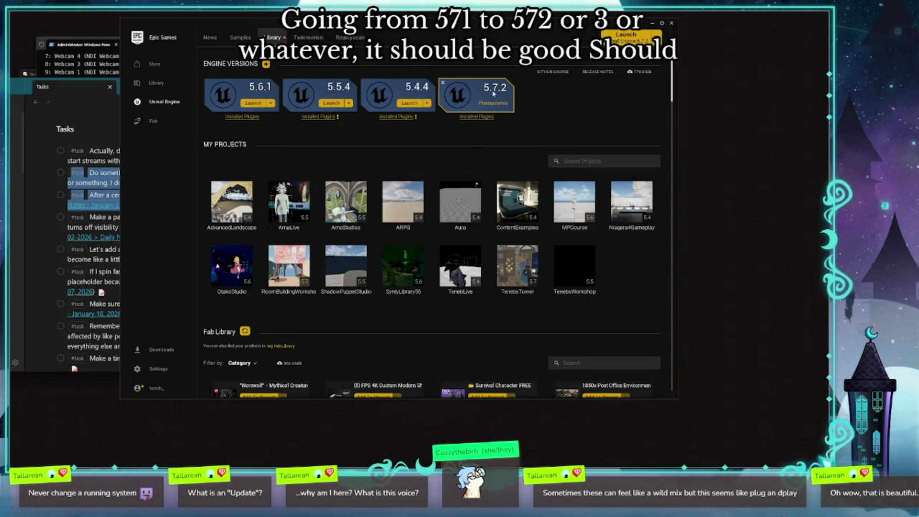
{"action": "left_click", "coordinate": [479, 118]}
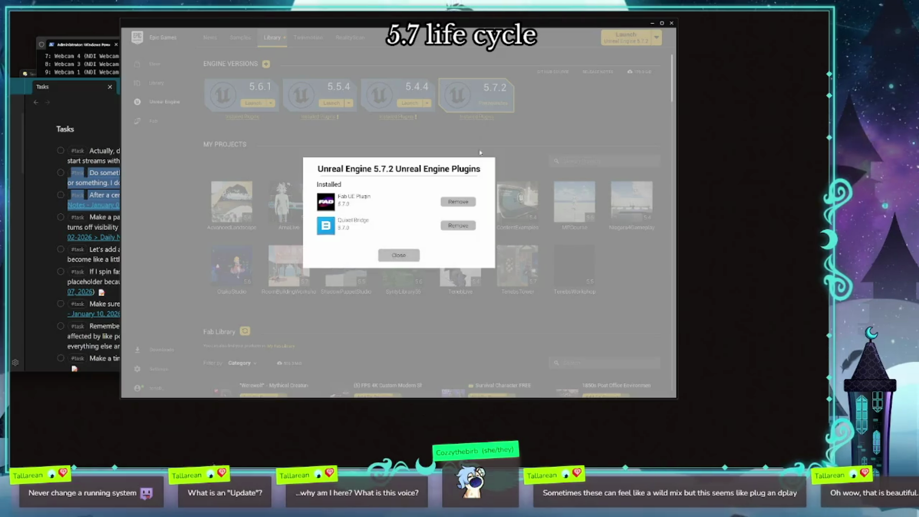
{"action": "left_click", "coordinate": [409, 256]}
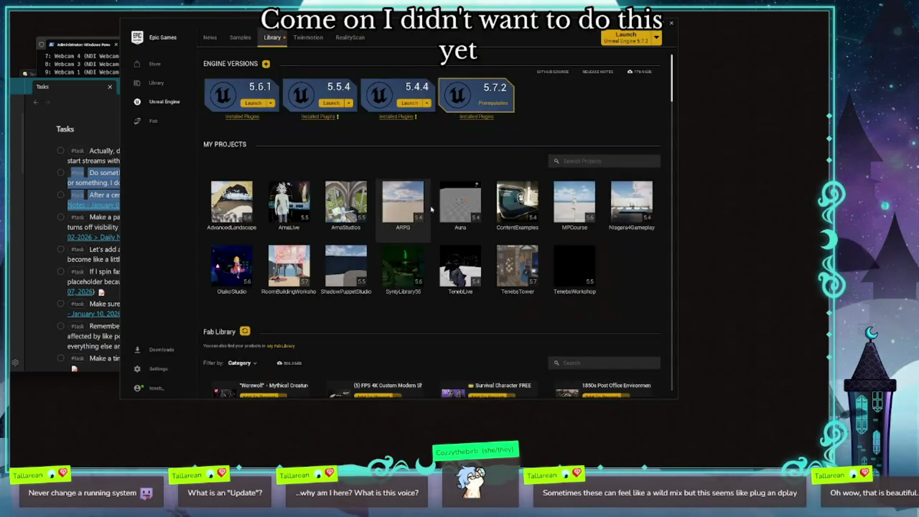
{"action": "left_click", "coordinate": [488, 101]}
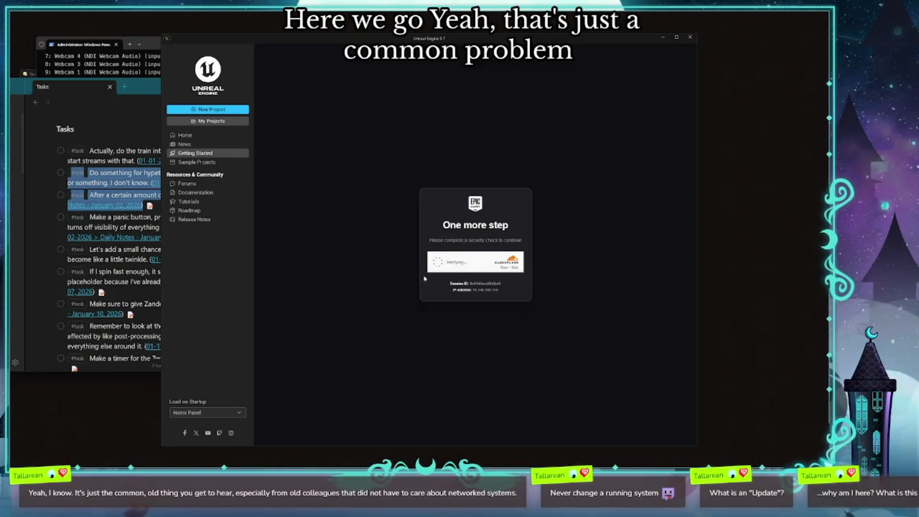
- Reposition and enlarge the Unreal home panel, then pass the Cloudflare human verification check
{"action": "left_click_drag", "start_coordinate": [389, 42], "coordinate": [352, 35]}
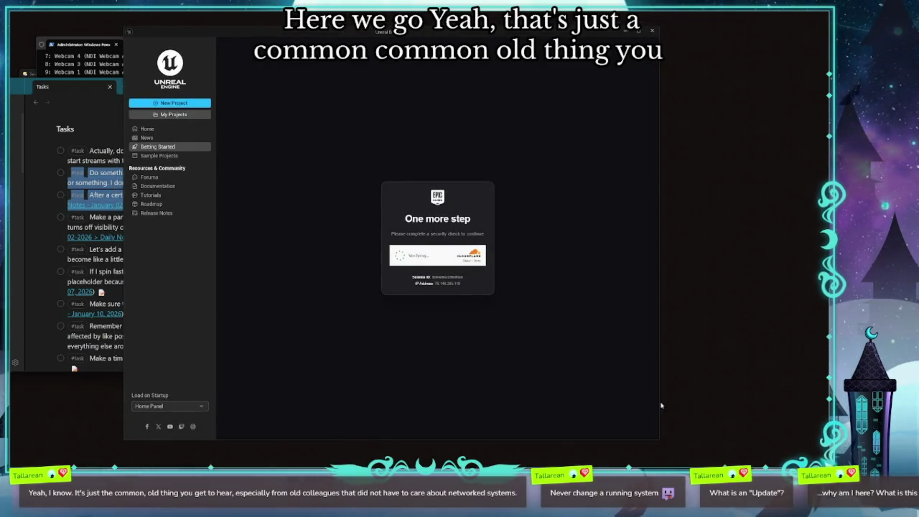
{"action": "left_click_drag", "start_coordinate": [657, 440], "coordinate": [686, 436]}
{"action": "left_click", "coordinate": [431, 254]}
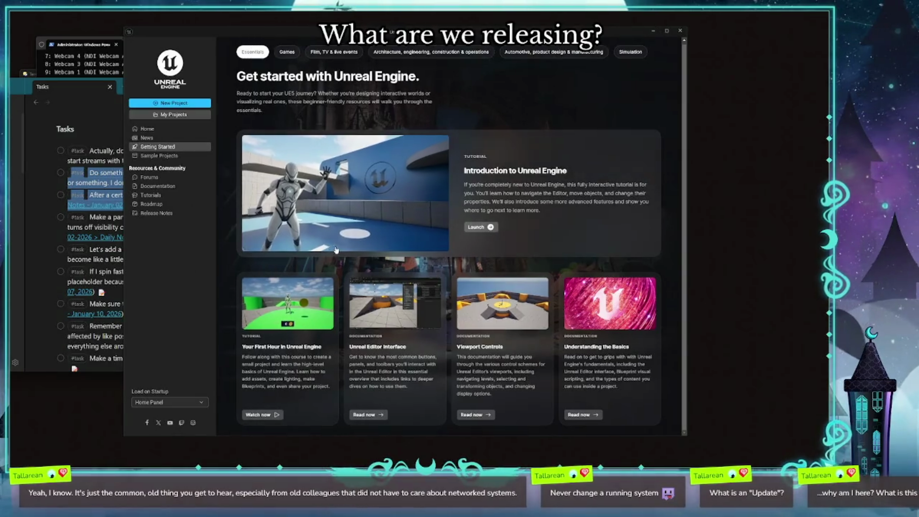
- Browse the Sample Projects cards, add the Mutable Sample to the library, and dismiss the sign-in window
{"action": "left_click", "coordinate": [158, 155]}
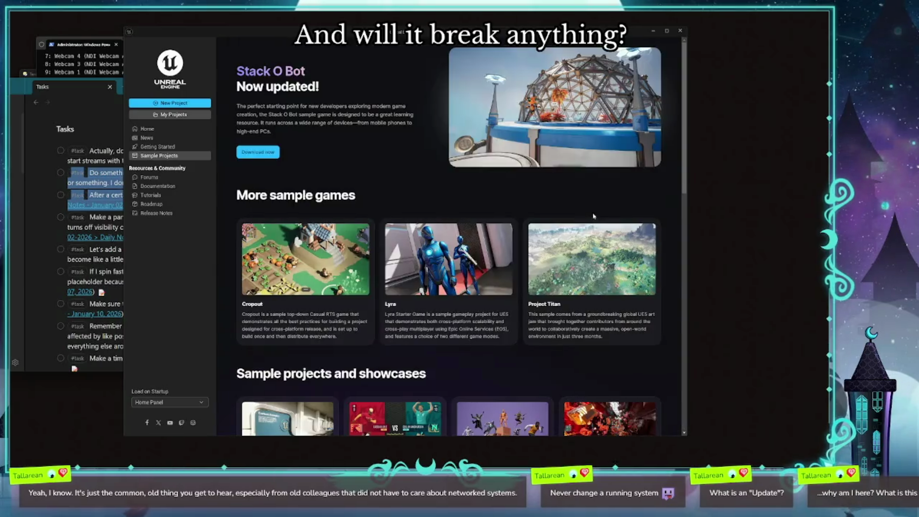
{"action": "scroll", "coordinate": [575, 254], "scroll_direction": "down", "scroll_amount": 2}
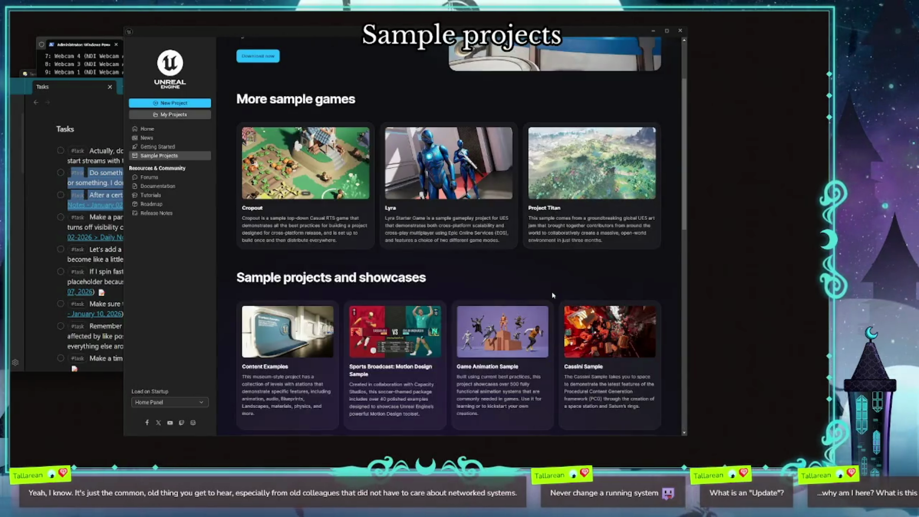
{"action": "scroll", "coordinate": [551, 295], "scroll_direction": "down", "scroll_amount": 2}
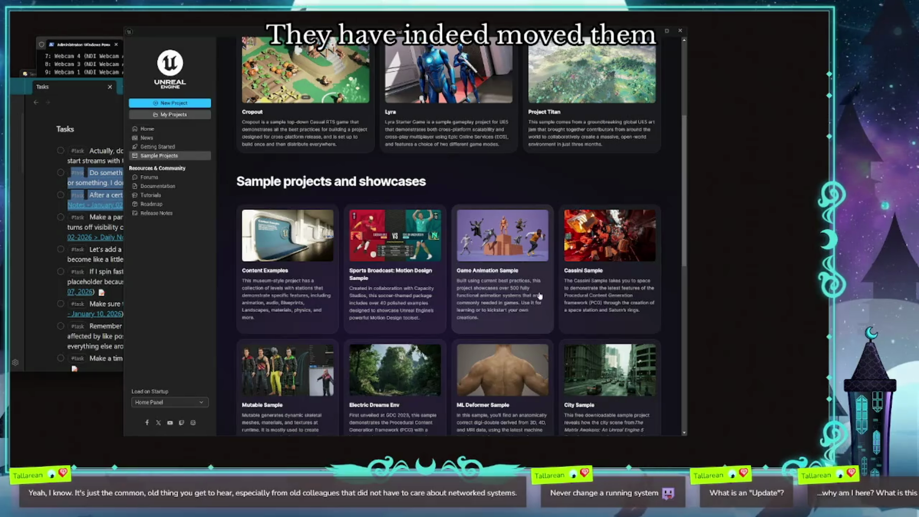
{"action": "scroll", "coordinate": [541, 297], "scroll_direction": "down", "scroll_amount": 1}
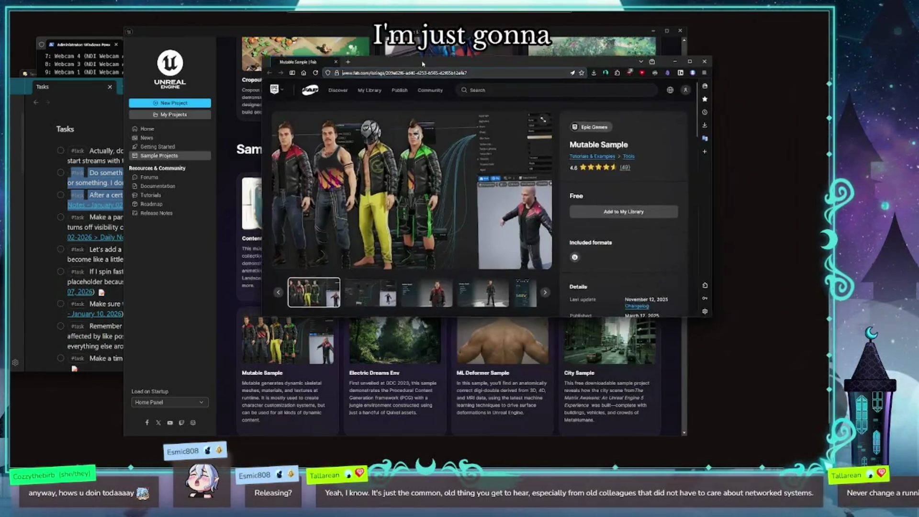
{"action": "left_click", "coordinate": [672, 215]}
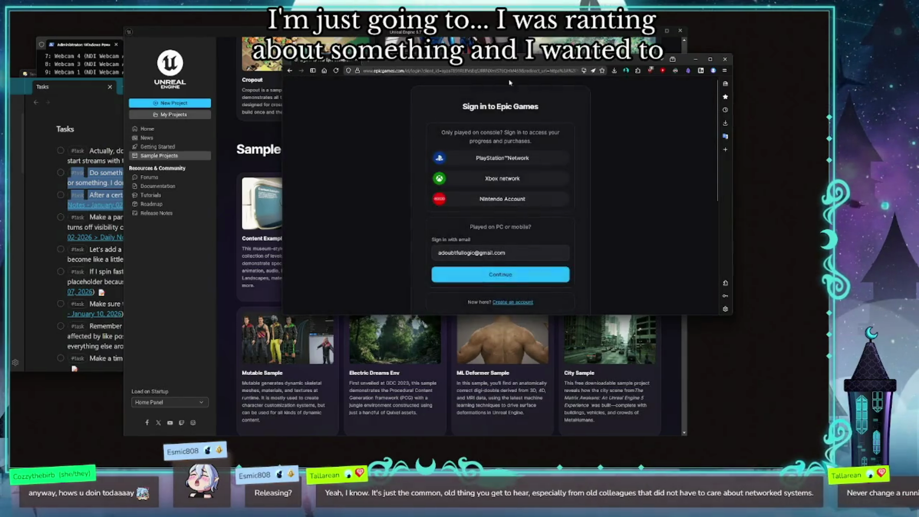
{"action": "left_click_drag", "start_coordinate": [520, 63], "coordinate": [828, 64]}
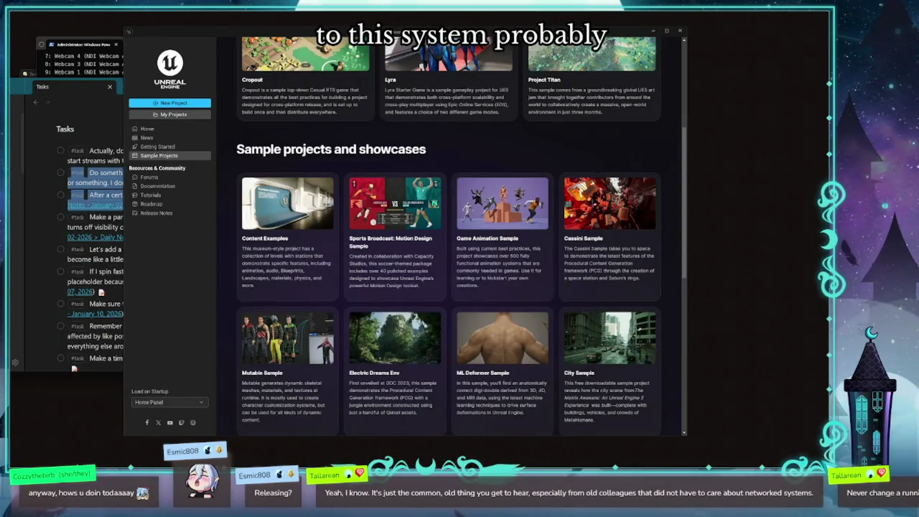
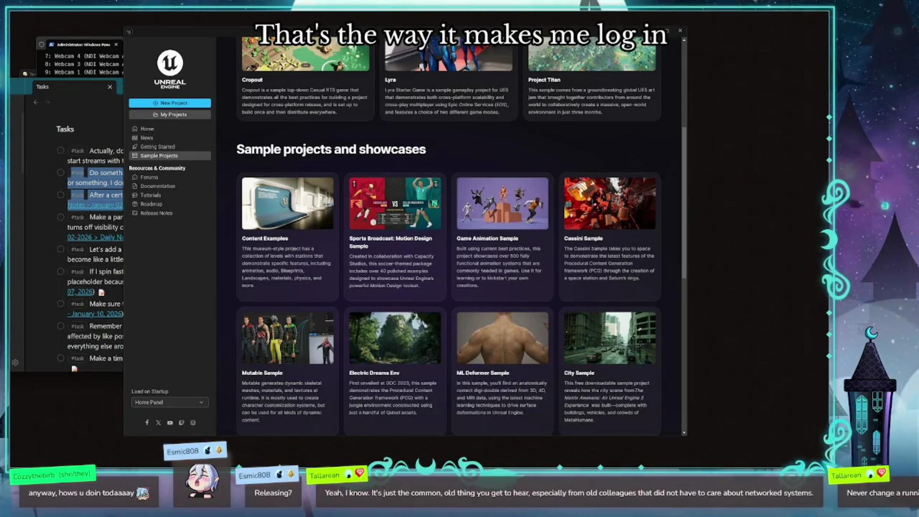
- Browse the launcher back to the Mutable Sample and open its create-project dialog
{"action": "left_click", "coordinate": [159, 155]}
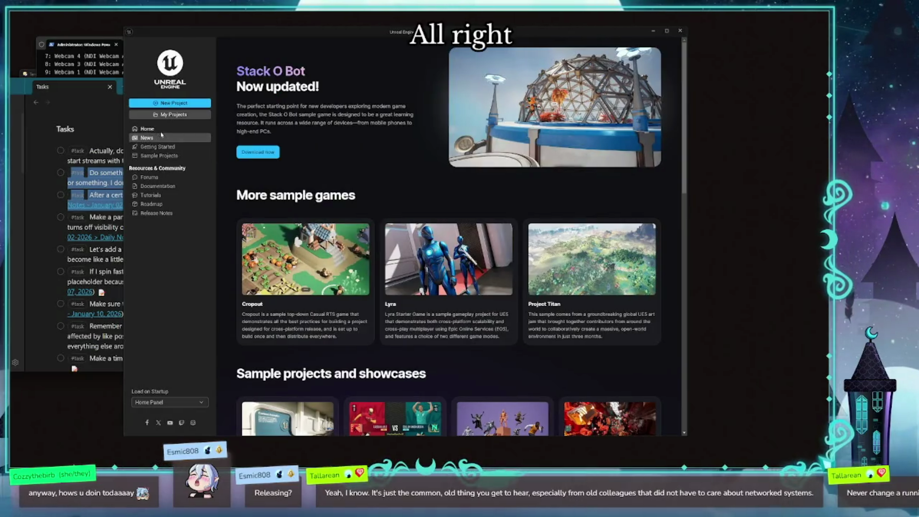
{"action": "left_click", "coordinate": [146, 129]}
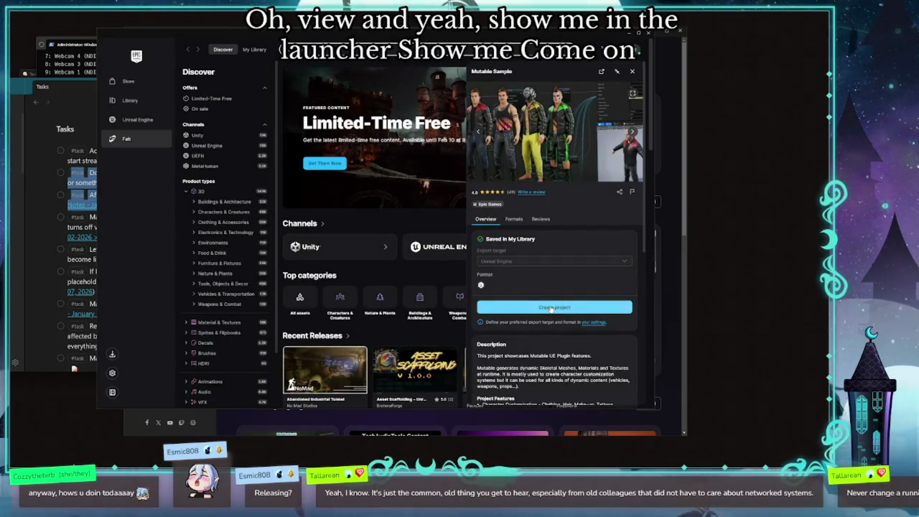
{"action": "left_click", "coordinate": [551, 309]}
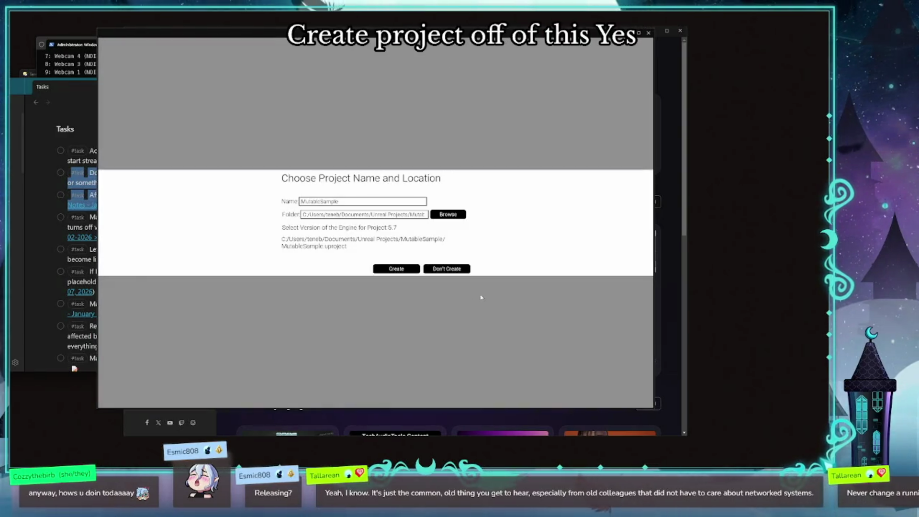
- Create MutableSample with the default name and folder, then view the Asset Scaffolding listing
{"action": "left_click", "coordinate": [415, 270]}
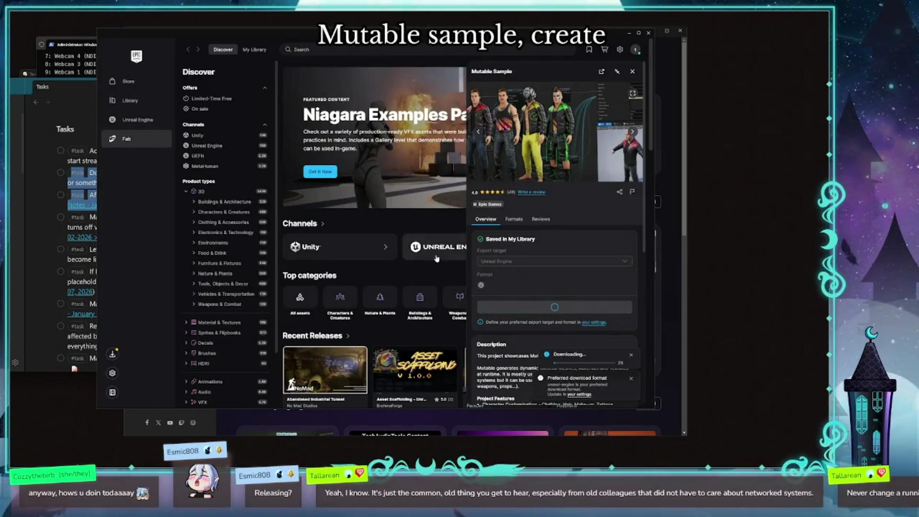
{"action": "scroll", "coordinate": [407, 329], "scroll_direction": "down", "scroll_amount": 2}
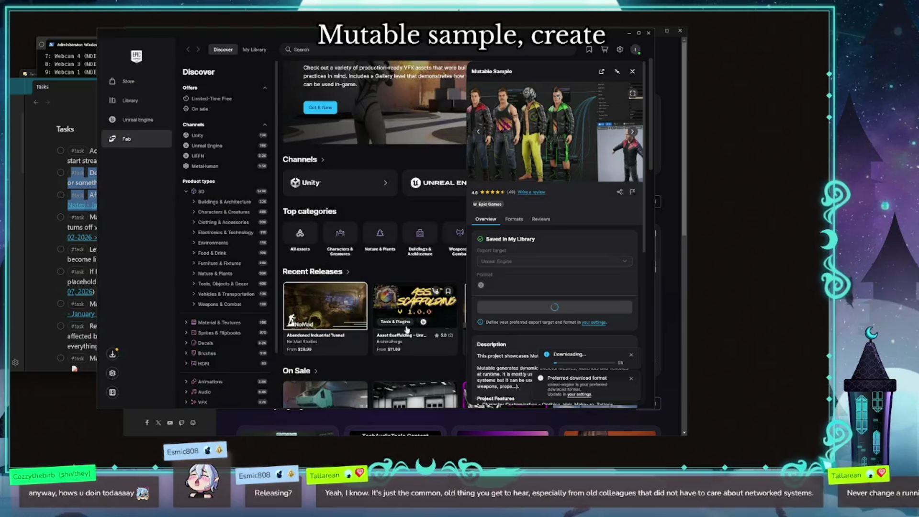
{"action": "left_click", "coordinate": [415, 295]}
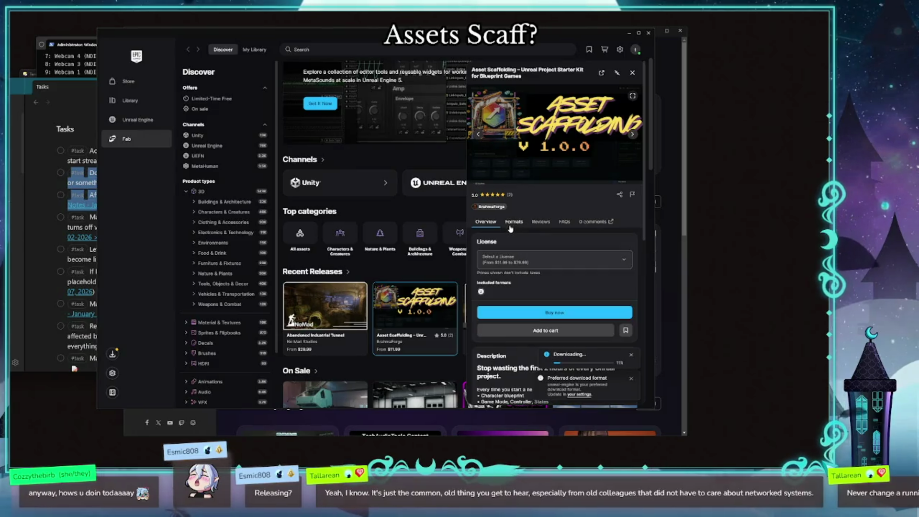
- Scroll through the Asset Scaffolding details and close the panel
{"action": "scroll", "coordinate": [510, 228], "scroll_direction": "down", "scroll_amount": 5}
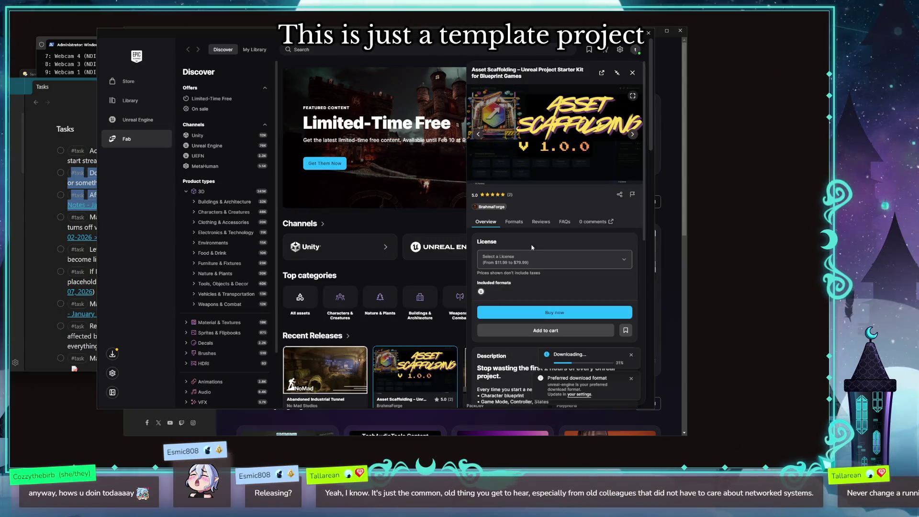
{"action": "scroll", "coordinate": [530, 246], "scroll_direction": "down", "scroll_amount": 5}
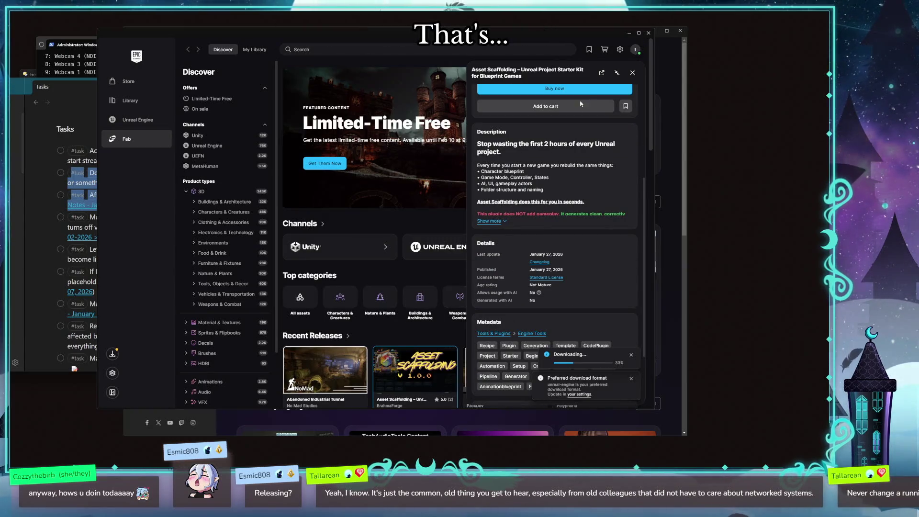
{"action": "left_click", "coordinate": [632, 74]}
{"action": "scroll", "coordinate": [506, 268], "scroll_direction": "down", "scroll_amount": 3}
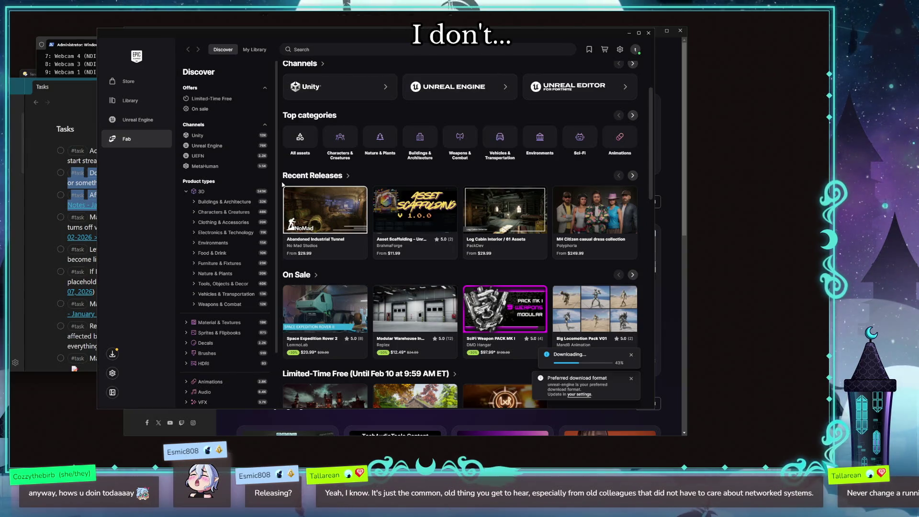
- Reposition and enlarge the launcher window, then open the Egypt Sand Fantasy Characters Pack listing
{"action": "left_click_drag", "start_coordinate": [500, 37], "coordinate": [517, 25]}
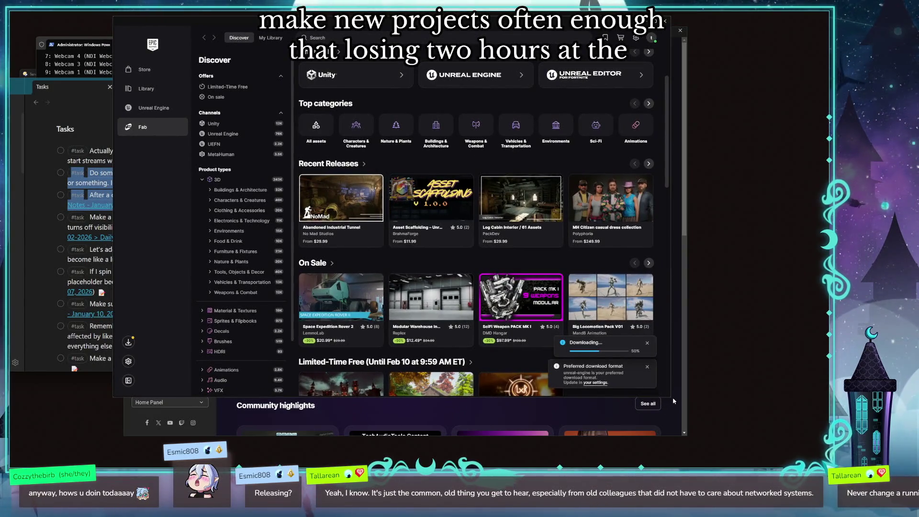
{"action": "left_click_drag", "start_coordinate": [669, 396], "coordinate": [768, 428]}
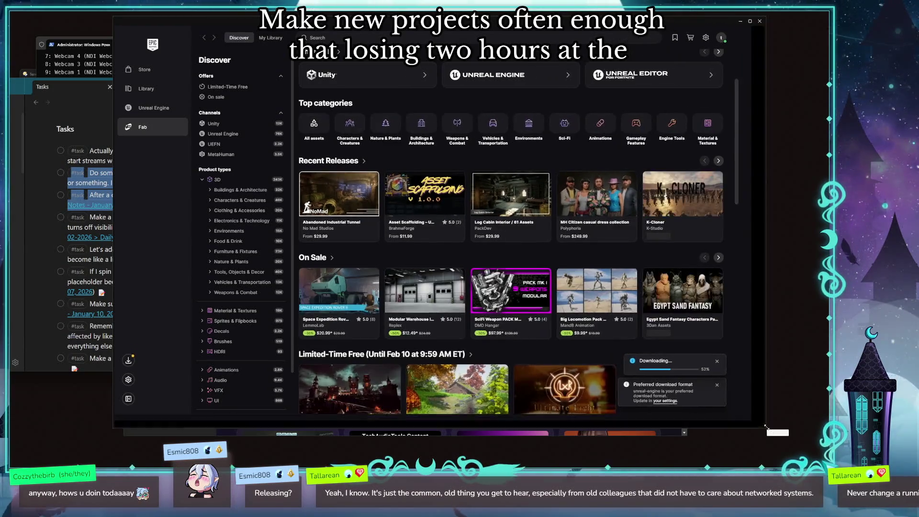
{"action": "left_click_drag", "start_coordinate": [221, 27], "coordinate": [167, 28]}
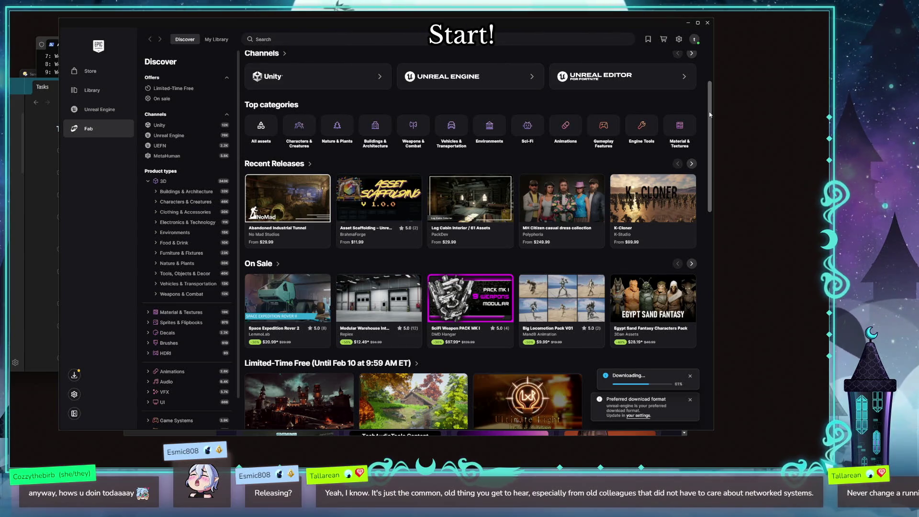
{"action": "left_click", "coordinate": [653, 301]}
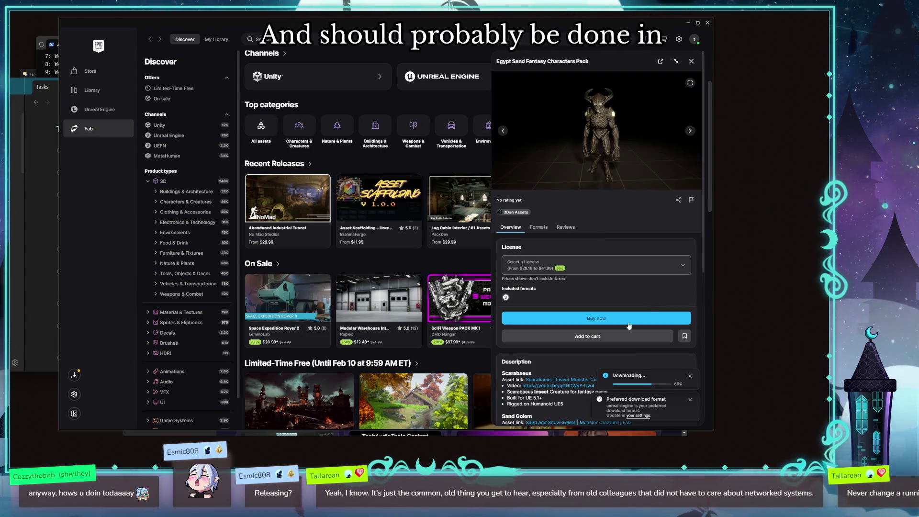
- Enlarge the Egypt Sand pack preview and step through the images to the Scarabaeus creature
{"action": "left_click", "coordinate": [677, 132]}
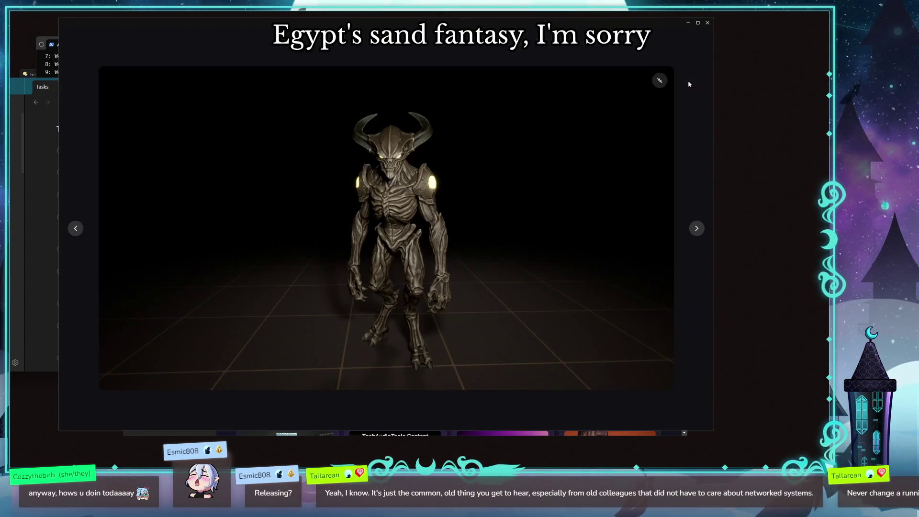
{"action": "left_click", "coordinate": [696, 229]}
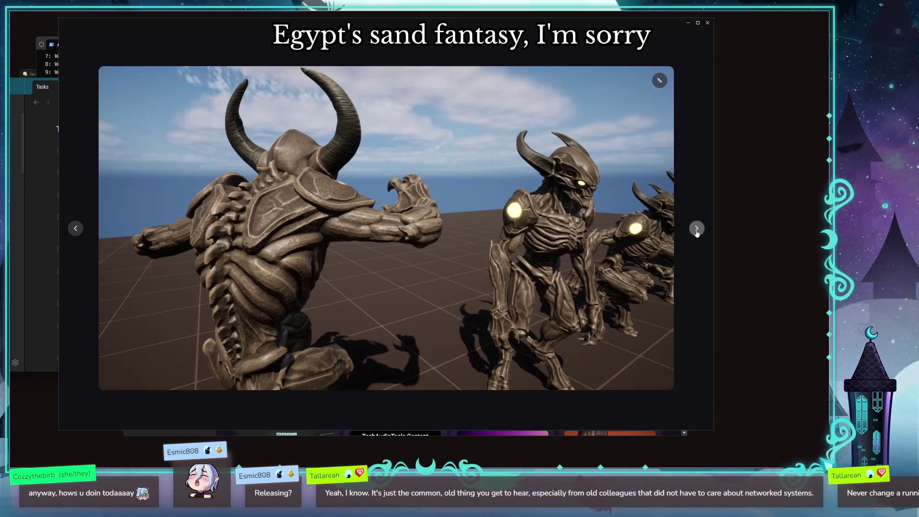
{"action": "left_click", "coordinate": [696, 230]}
{"action": "left_click", "coordinate": [697, 230]}
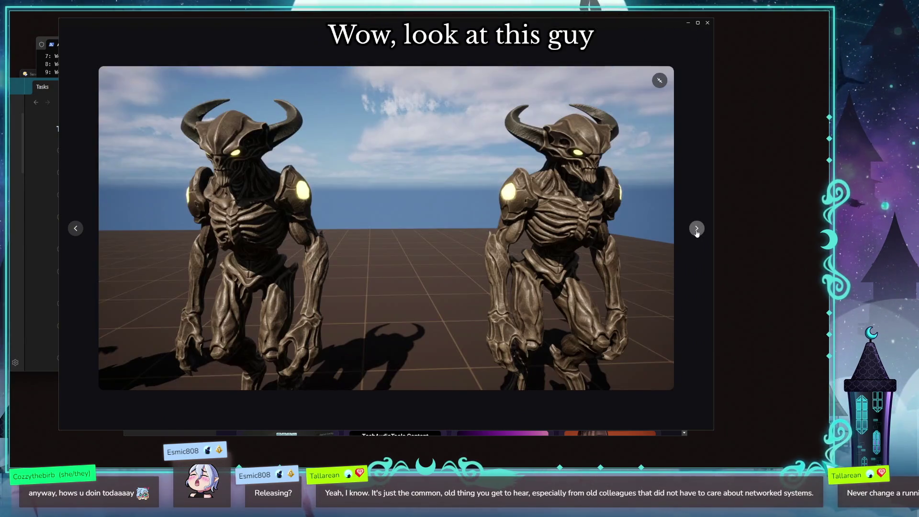
{"action": "left_click", "coordinate": [697, 230]}
{"action": "left_click", "coordinate": [696, 230]}
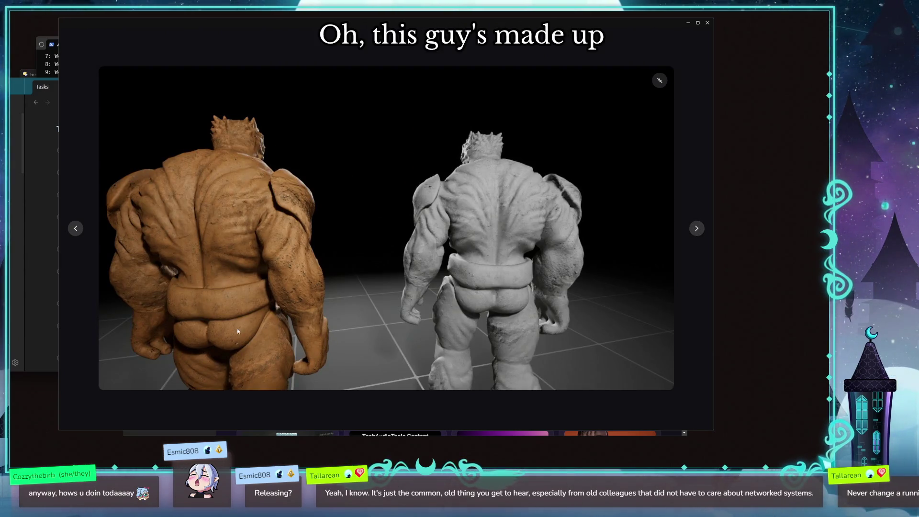
{"action": "left_click", "coordinate": [696, 228]}
{"action": "left_click", "coordinate": [696, 229]}
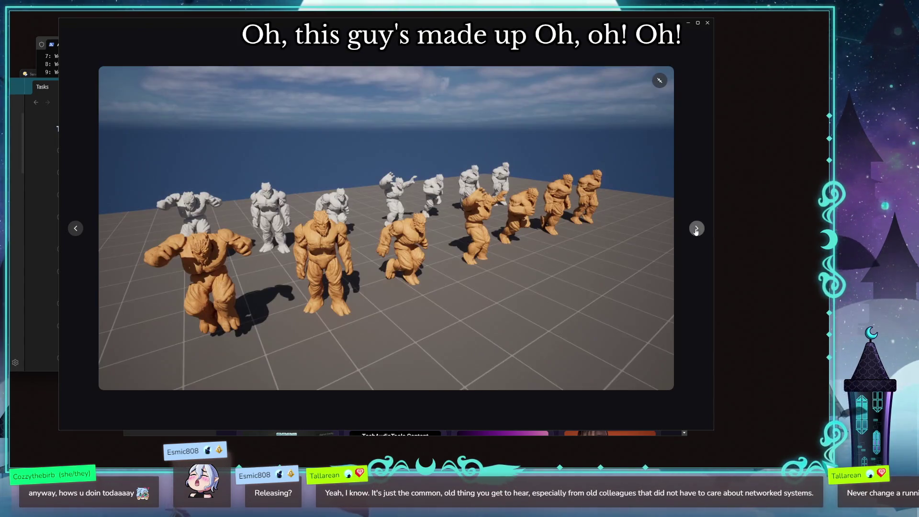
{"action": "left_click", "coordinate": [696, 229]}
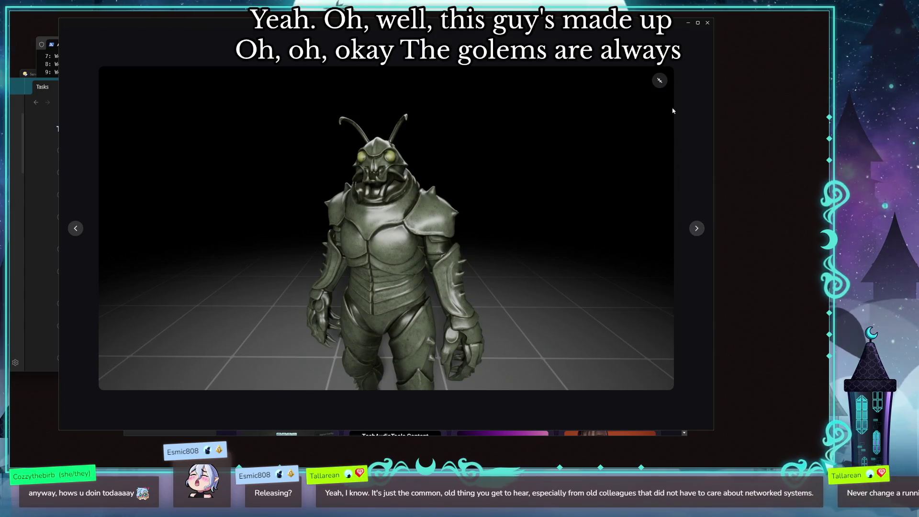
{"action": "left_click", "coordinate": [660, 79]}
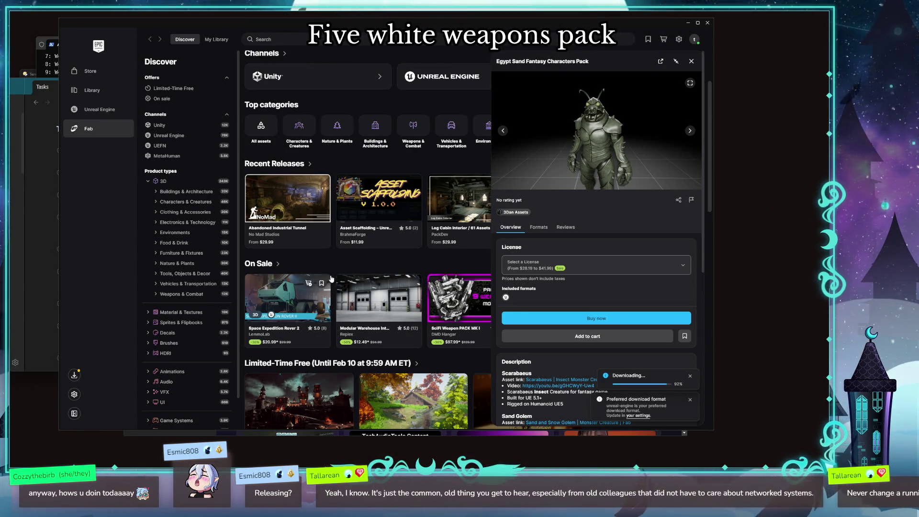
- Close the Egypt Sand Fantasy details and scroll through the Discover listings
{"action": "scroll", "coordinate": [333, 268], "scroll_direction": "down", "scroll_amount": 2}
{"action": "key", "text": "Escape"}
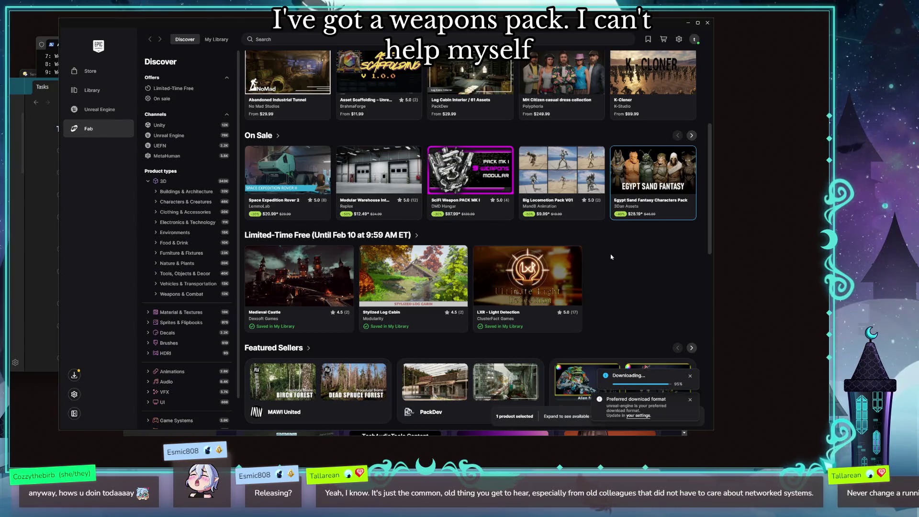
{"action": "scroll", "coordinate": [616, 262], "scroll_direction": "up", "scroll_amount": 2}
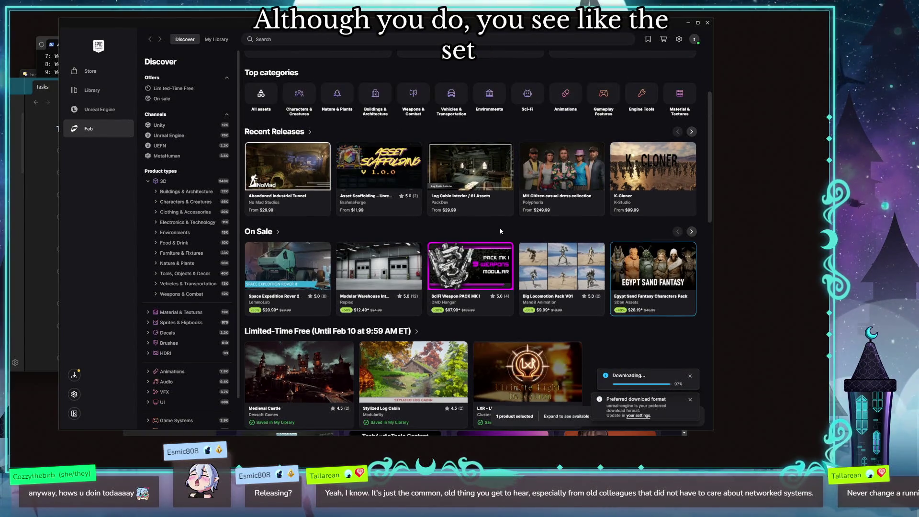
{"action": "scroll", "coordinate": [409, 234], "scroll_direction": "down", "scroll_amount": 5}
{"action": "scroll", "coordinate": [409, 234], "scroll_direction": "down", "scroll_amount": 2}
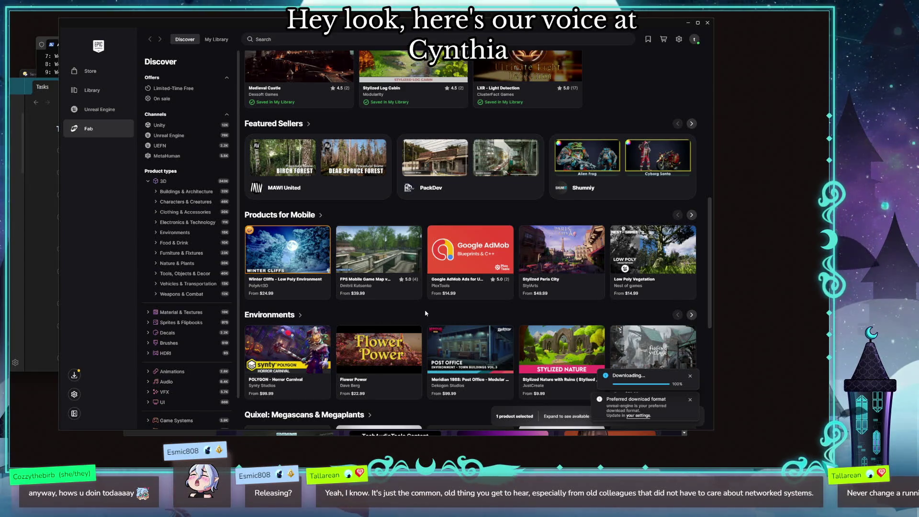
{"action": "scroll", "coordinate": [425, 313], "scroll_direction": "down", "scroll_amount": 3}
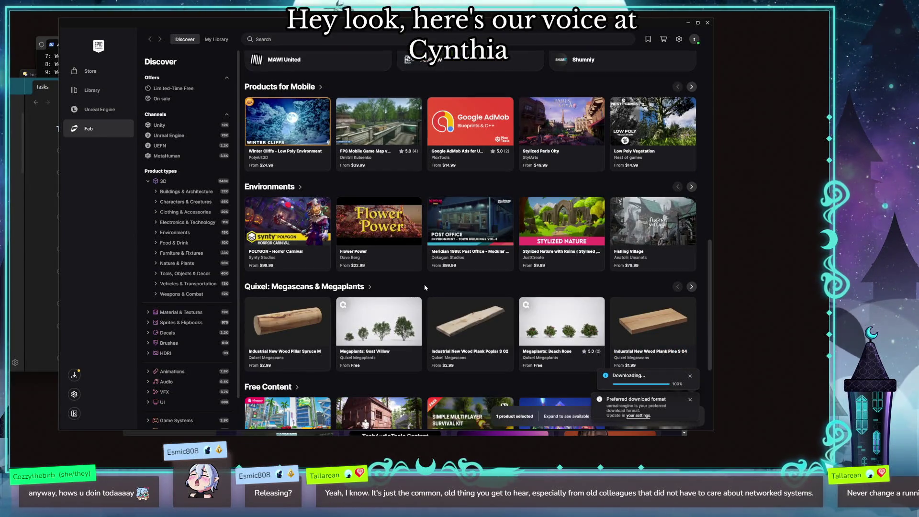
{"action": "scroll", "coordinate": [424, 289], "scroll_direction": "down", "scroll_amount": 1}
{"action": "scroll", "coordinate": [421, 293], "scroll_direction": "down", "scroll_amount": 1}
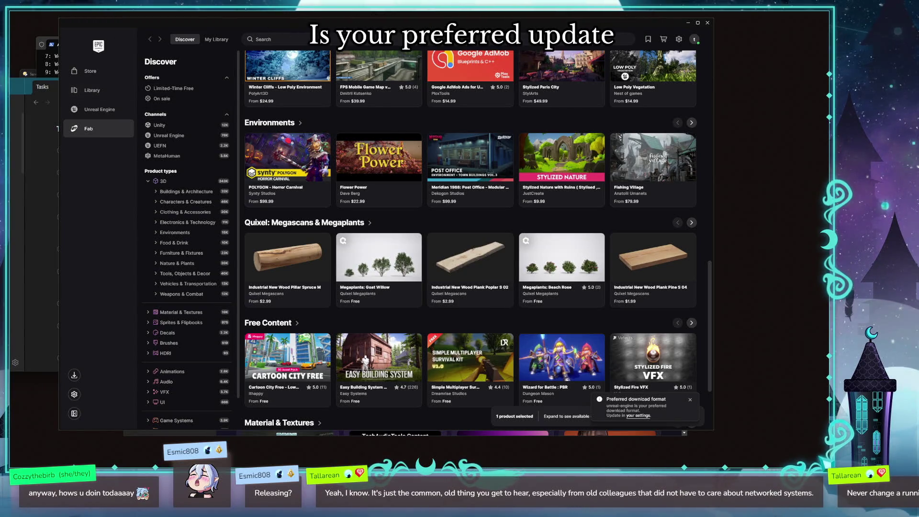
- Move the launcher aside and bring up the Unreal Engine welcome screen's existing projects
{"action": "key", "text": "ctrl+a"}
{"action": "mouse_move", "coordinate": [410, 24]}
{"action": "left_mouse_down"}
{"action": "mouse_move", "coordinate": [503, 266]}
{"action": "mouse_move", "coordinate": [502, 254]}
{"action": "left_mouse_up"}
{"action": "left_click", "coordinate": [171, 150]}
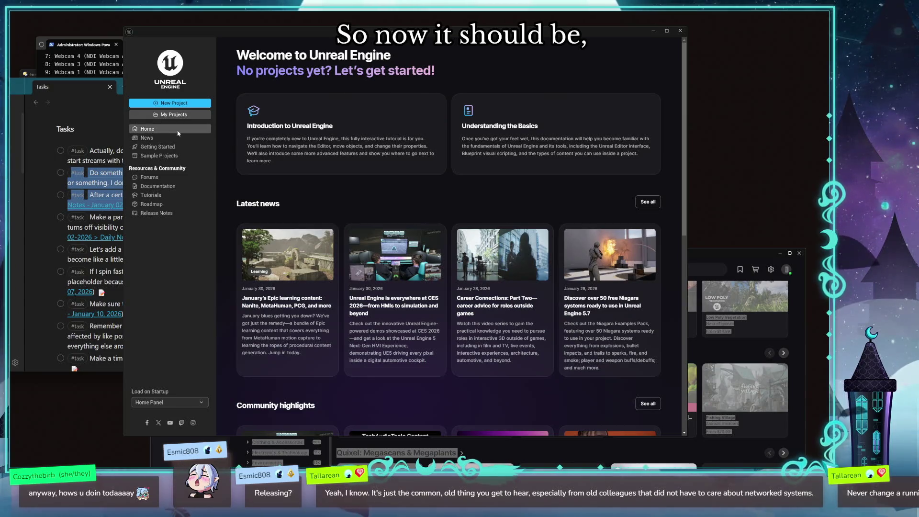
{"action": "left_click", "coordinate": [179, 115]}
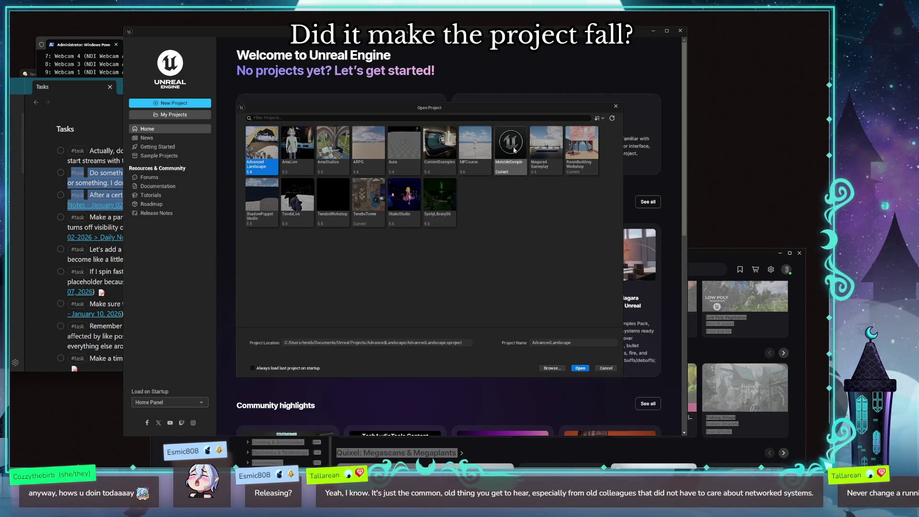
- Open the selected MutableSample project from the Project Browser
{"action": "left_click", "coordinate": [580, 368]}
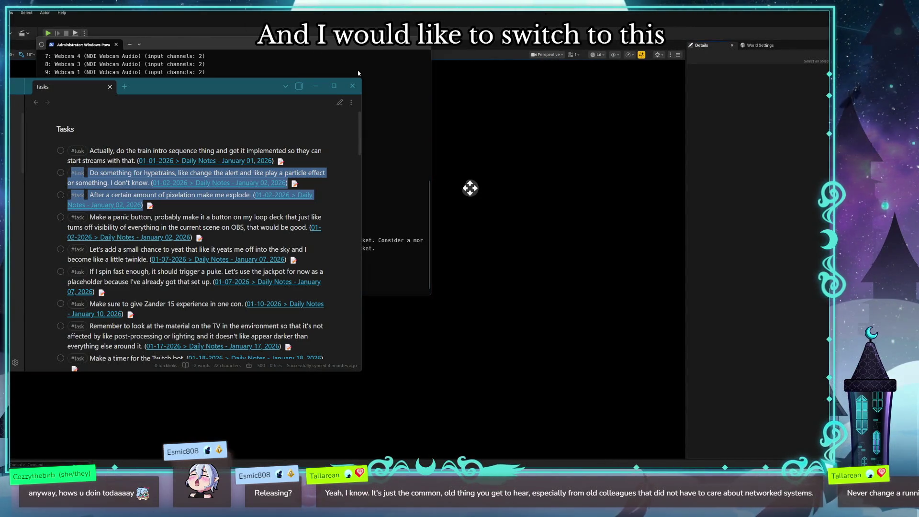
- Dismiss the plugins notice, play the Lobby map, stop, close the Message Log, and replay
{"action": "key", "text": "alt+Tab"}
{"action": "left_click", "coordinate": [458, 244]}
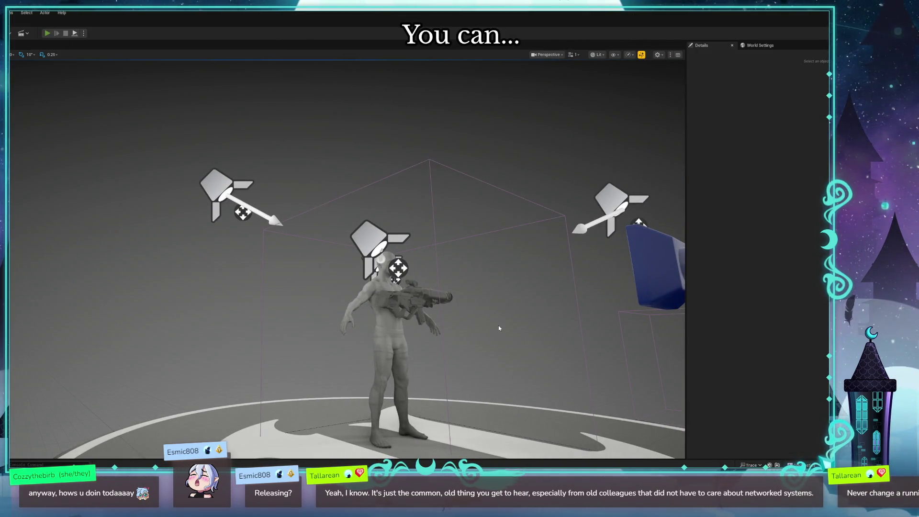
{"action": "key", "text": "alt+p"}
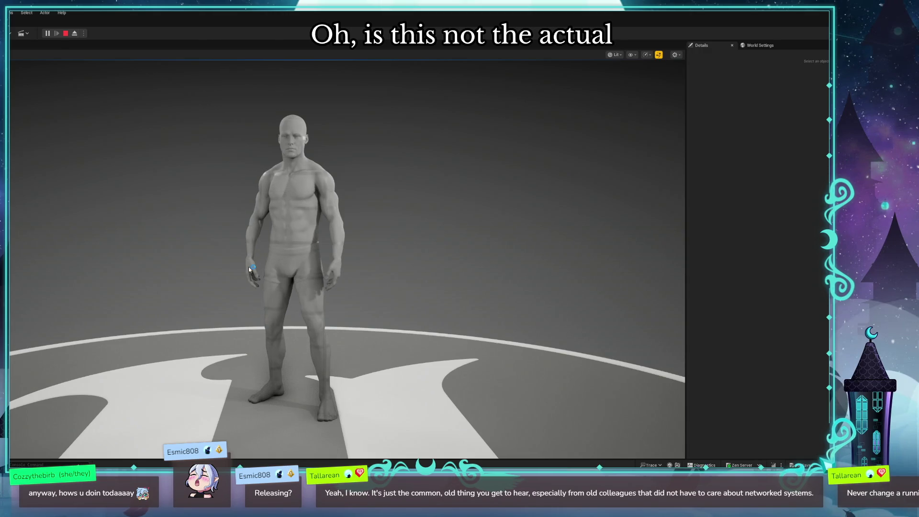
{"action": "key", "text": "Escape"}
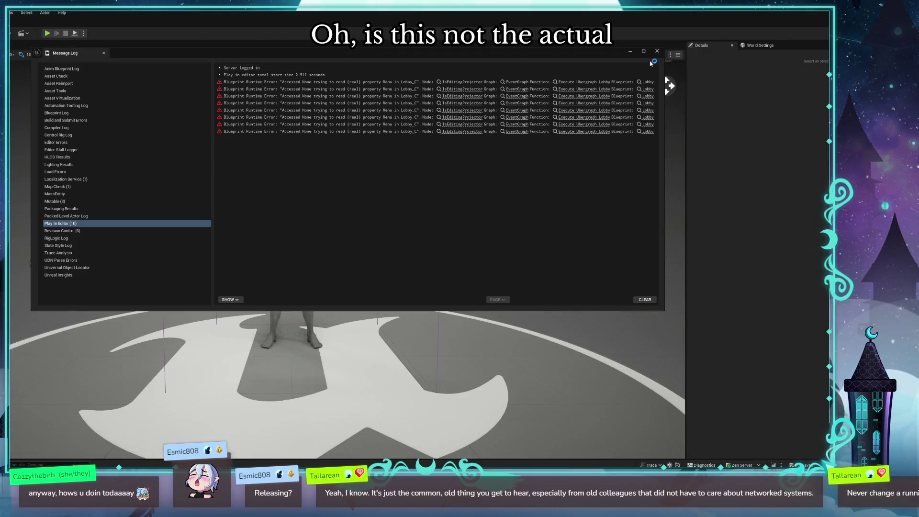
{"action": "left_click", "coordinate": [656, 50]}
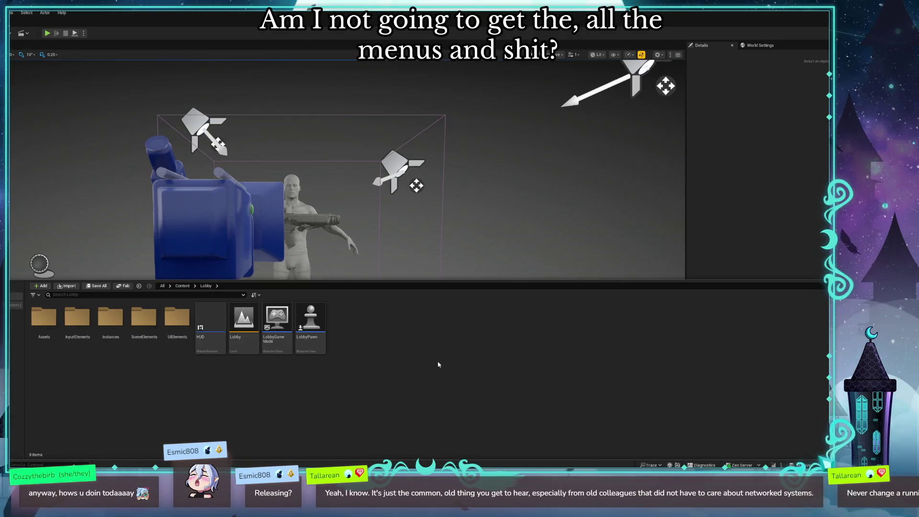
{"action": "left_click", "coordinate": [47, 33]}
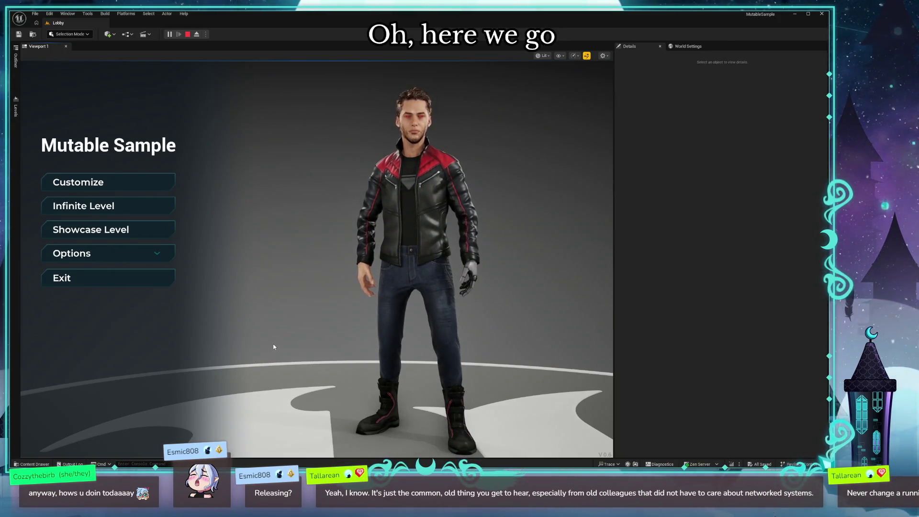
- In the customizer, max out the jacket's Wear and make its secondary colour pale pink-white
{"action": "left_click", "coordinate": [125, 184]}
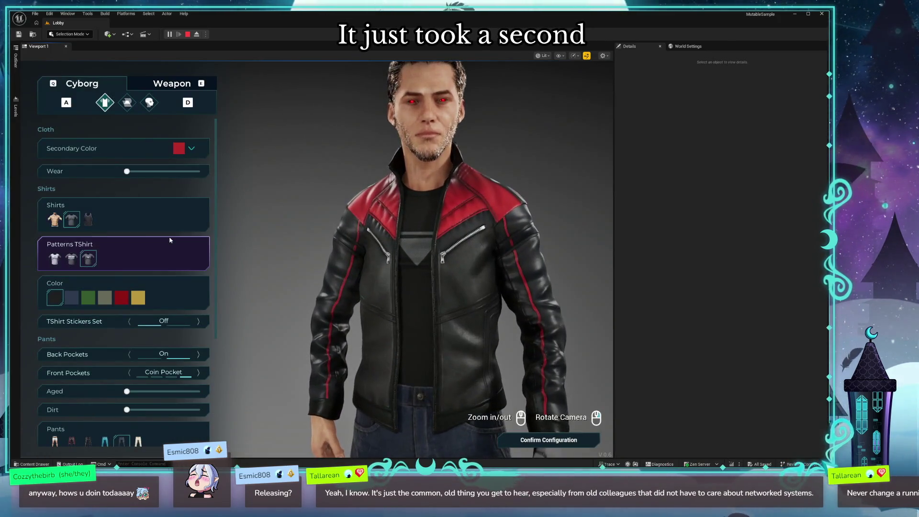
{"action": "left_click_drag", "start_coordinate": [127, 170], "coordinate": [197, 172]}
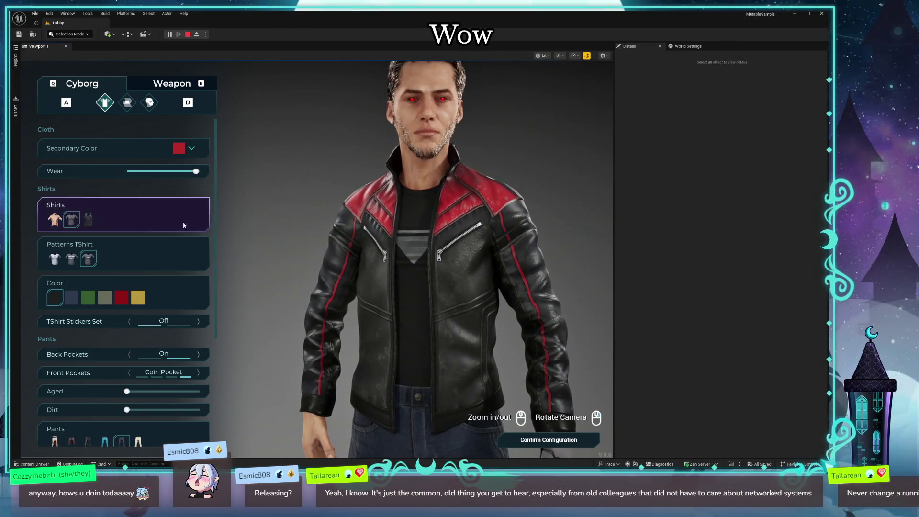
{"action": "left_click", "coordinate": [191, 148]}
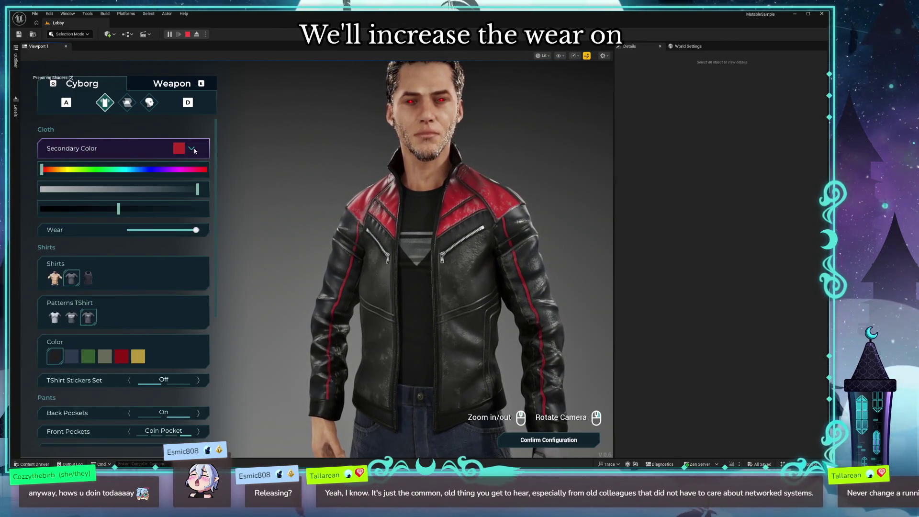
{"action": "mouse_move", "coordinate": [197, 189]}
{"action": "left_mouse_down"}
{"action": "mouse_move", "coordinate": [86, 189]}
{"action": "mouse_move", "coordinate": [207, 207]}
{"action": "left_mouse_up"}
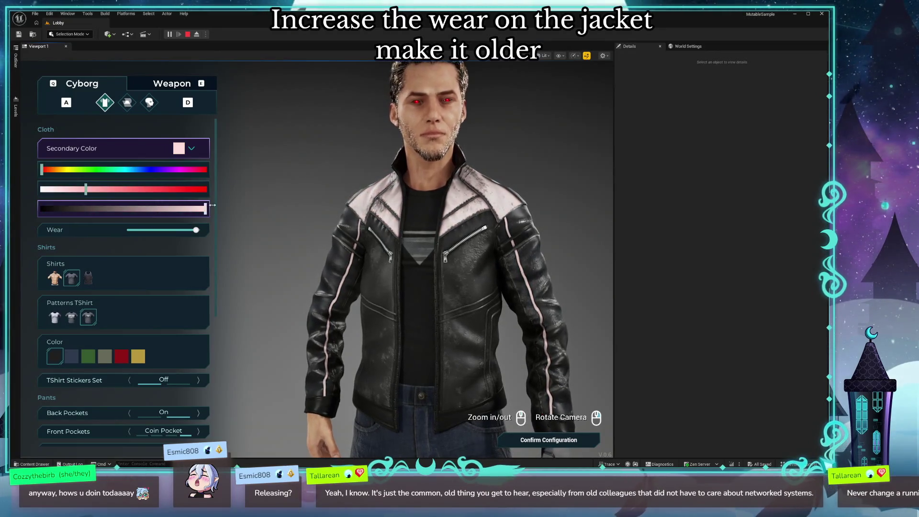
- Give the T-shirt the first pattern and return to the main menu
{"action": "left_click", "coordinate": [55, 311]}
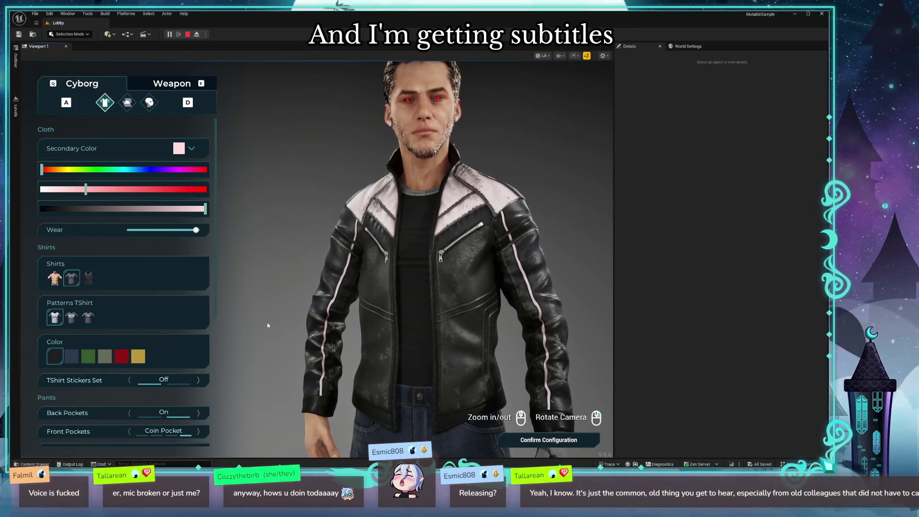
{"action": "scroll", "coordinate": [263, 331], "scroll_direction": "down", "scroll_amount": 3}
{"action": "scroll", "coordinate": [125, 373], "scroll_direction": "down", "scroll_amount": 3}
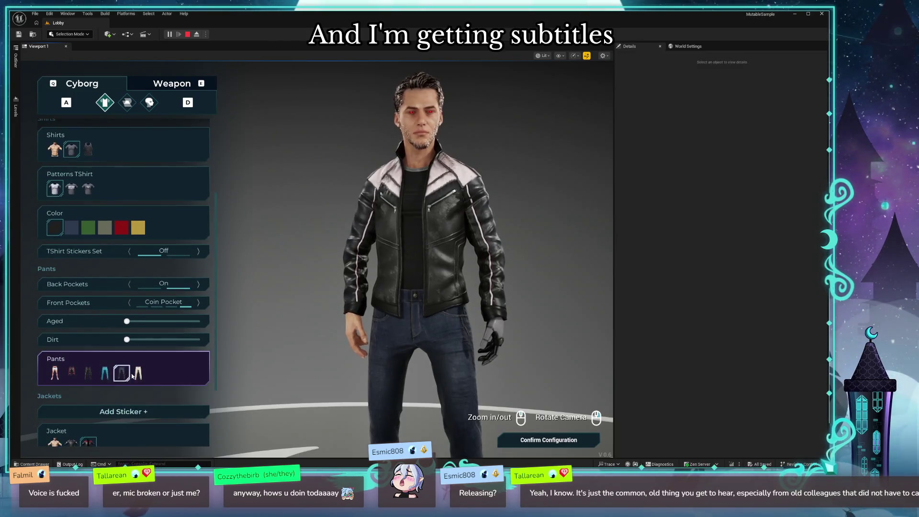
{"action": "left_click", "coordinate": [517, 441]}
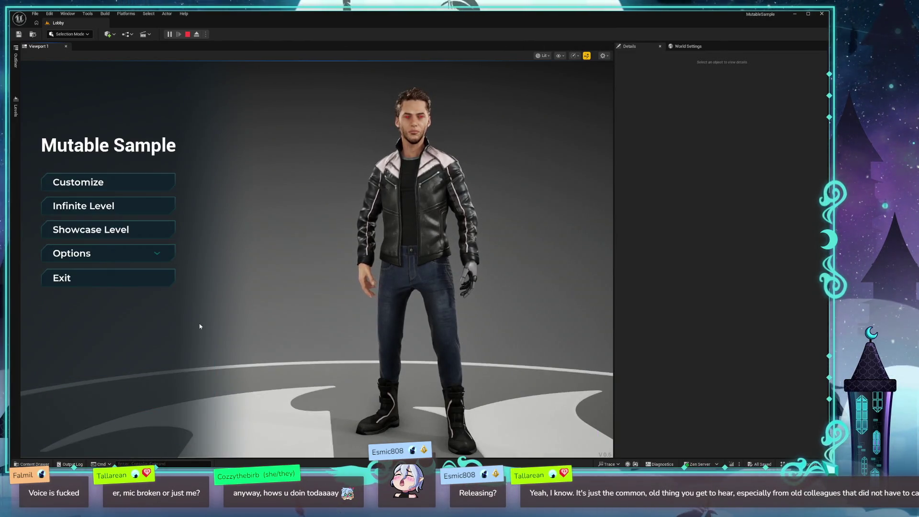
- Play the Showcase Level, drop viewport scalability to Low, and close Unreal Editor
{"action": "left_click", "coordinate": [110, 235]}
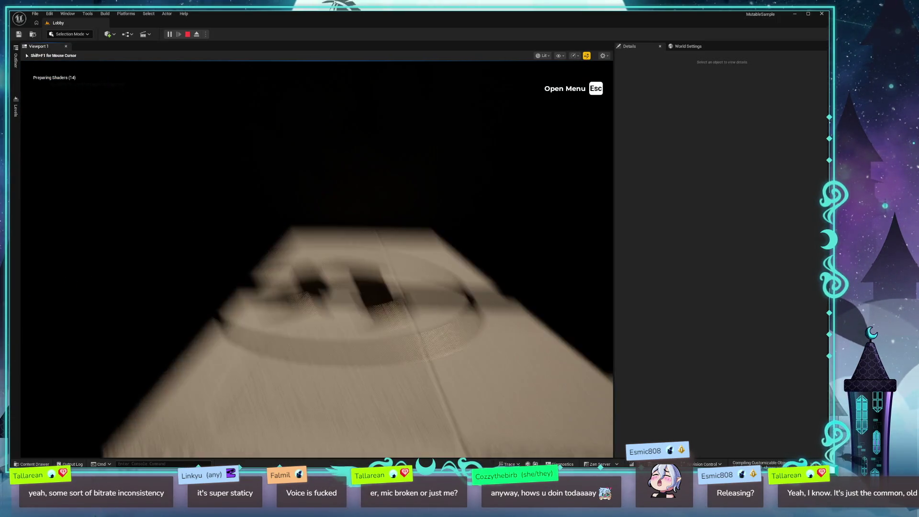
{"action": "key", "text": "shift+F1"}
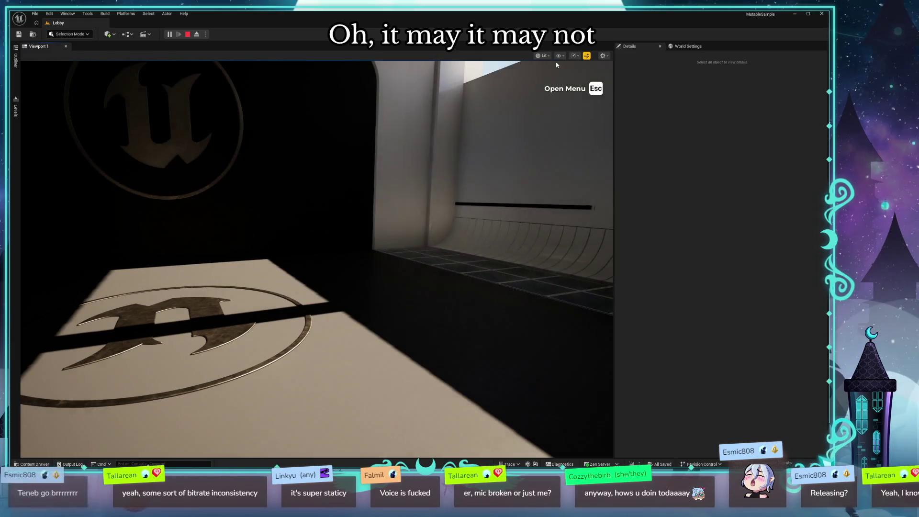
{"action": "left_click", "coordinate": [574, 55]}
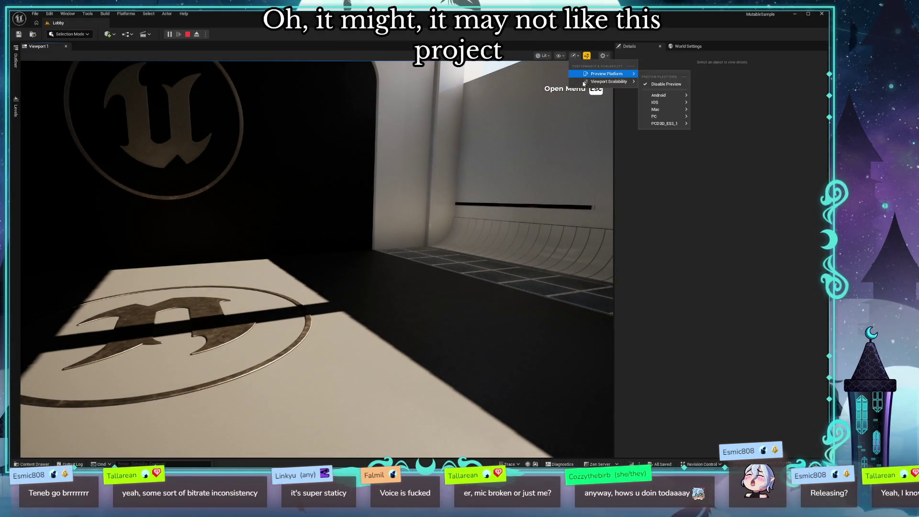
{"action": "mouse_move", "coordinate": [605, 81]}
{"action": "left_click", "coordinate": [690, 95]}
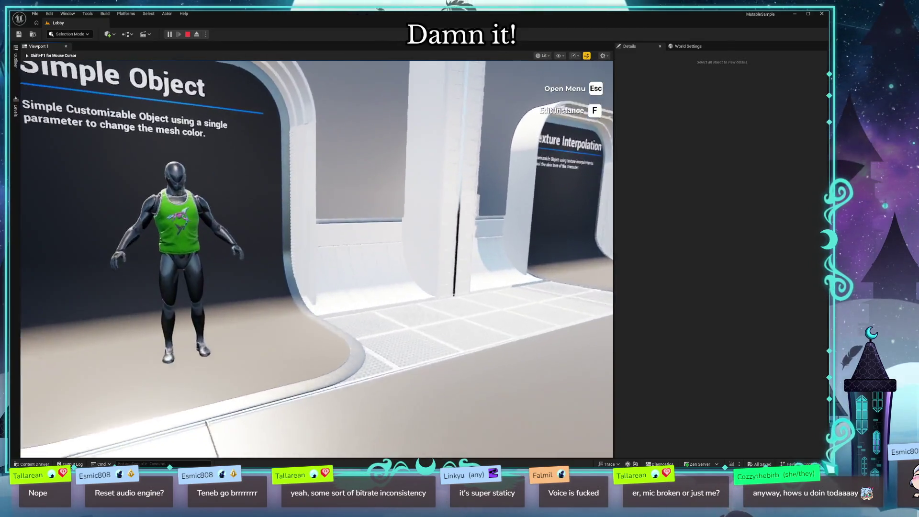
{"action": "key", "text": "shift+F1"}
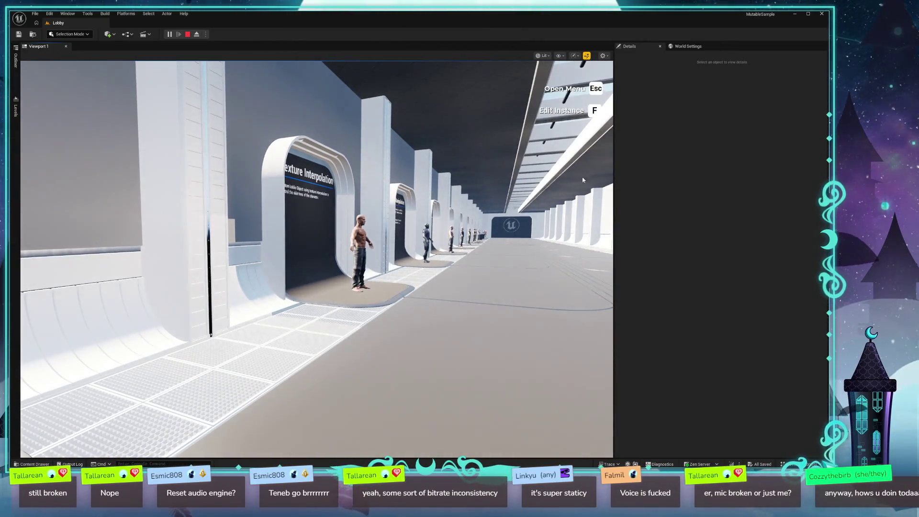
{"action": "left_click", "coordinate": [820, 14]}
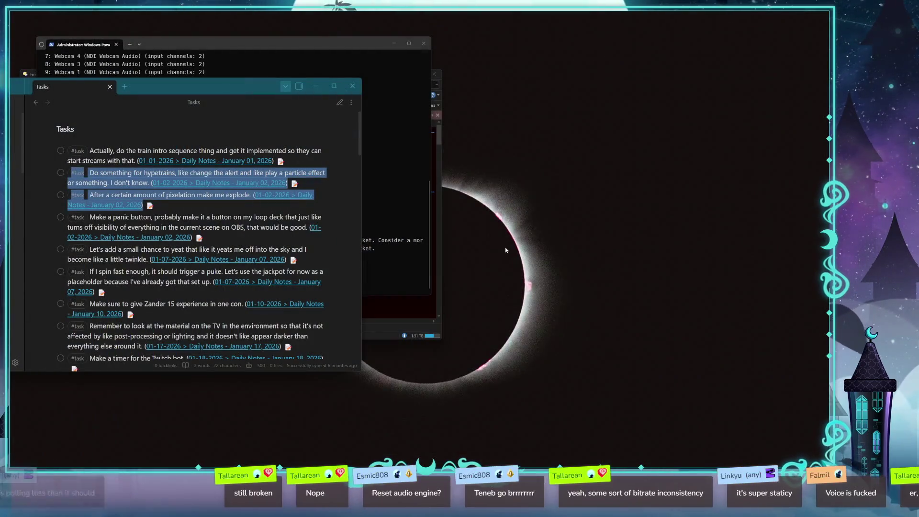
- Reposition Directory Opus and double-click TenebsTower.uproject to launch it in Unreal
{"action": "left_click", "coordinate": [410, 306]}
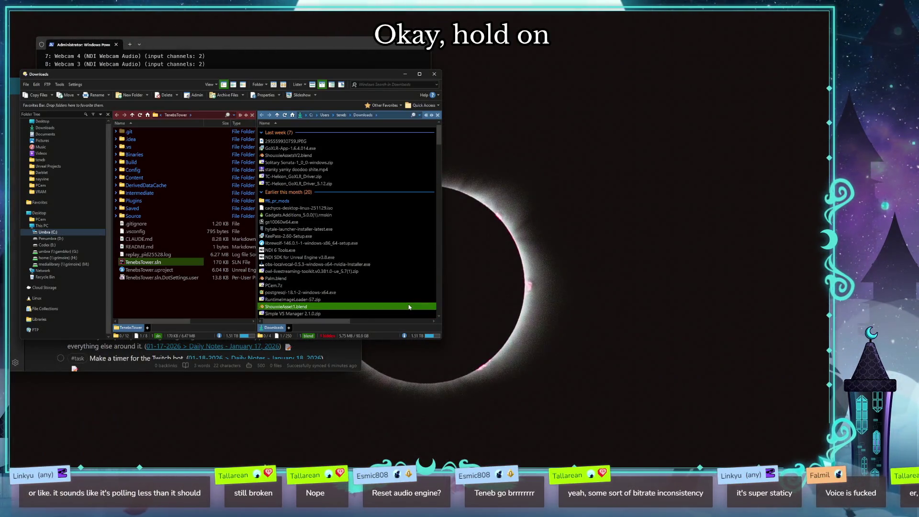
{"action": "mouse_move", "coordinate": [243, 71]}
{"action": "left_mouse_down"}
{"action": "mouse_move", "coordinate": [330, 79]}
{"action": "mouse_move", "coordinate": [402, 105]}
{"action": "left_mouse_up"}
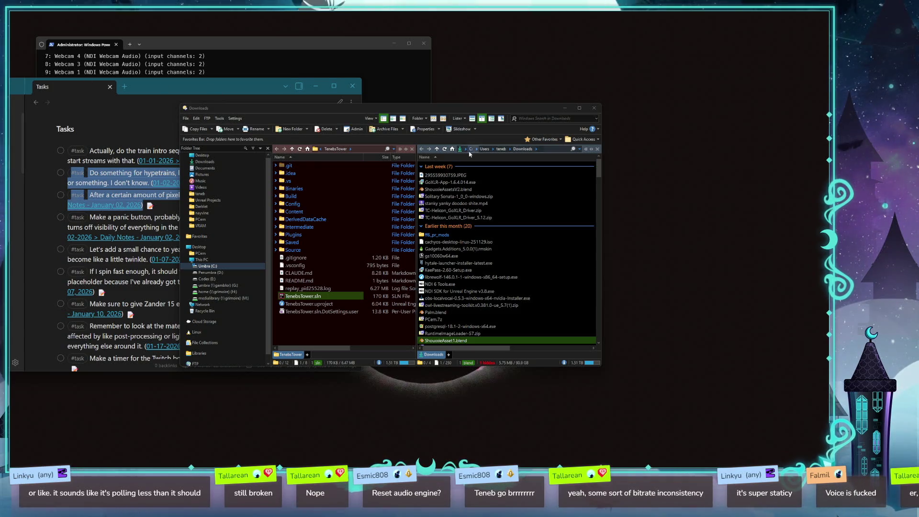
{"action": "left_click_drag", "start_coordinate": [496, 111], "coordinate": [508, 142]}
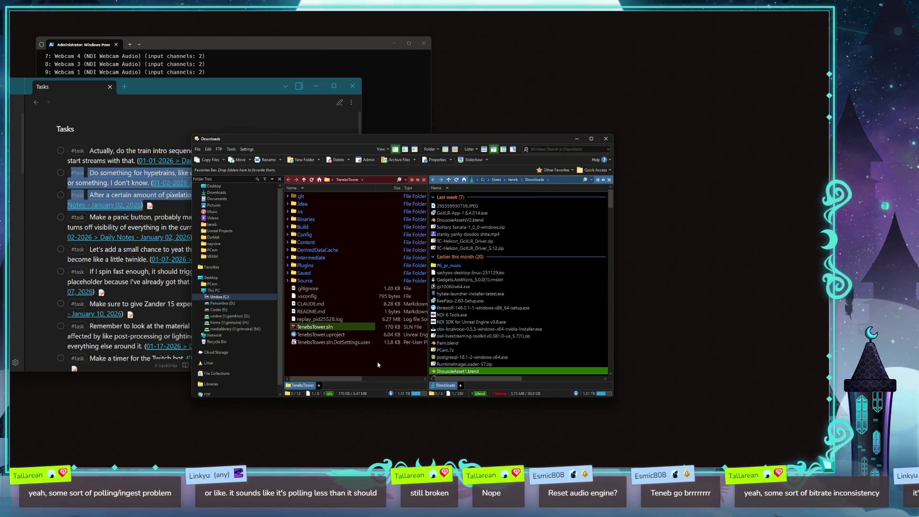
{"action": "left_click", "coordinate": [311, 336]}
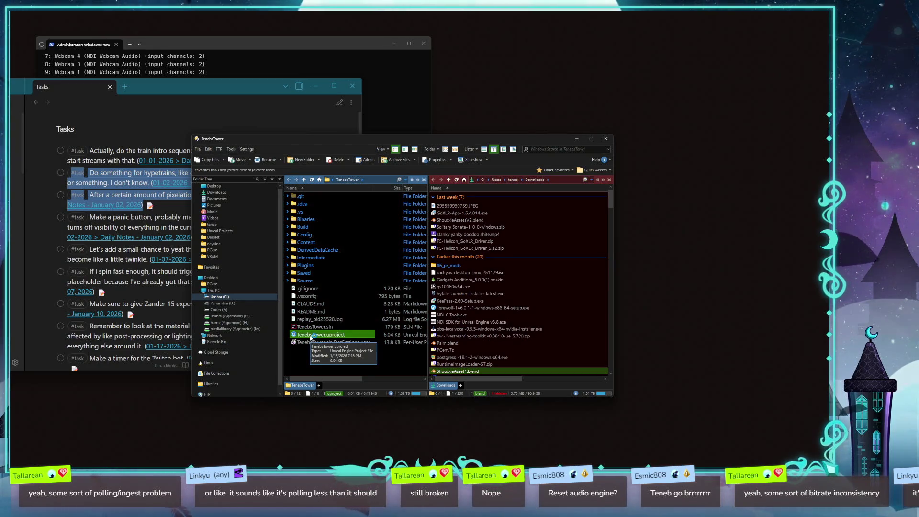
{"action": "double_click", "coordinate": [310, 338]}
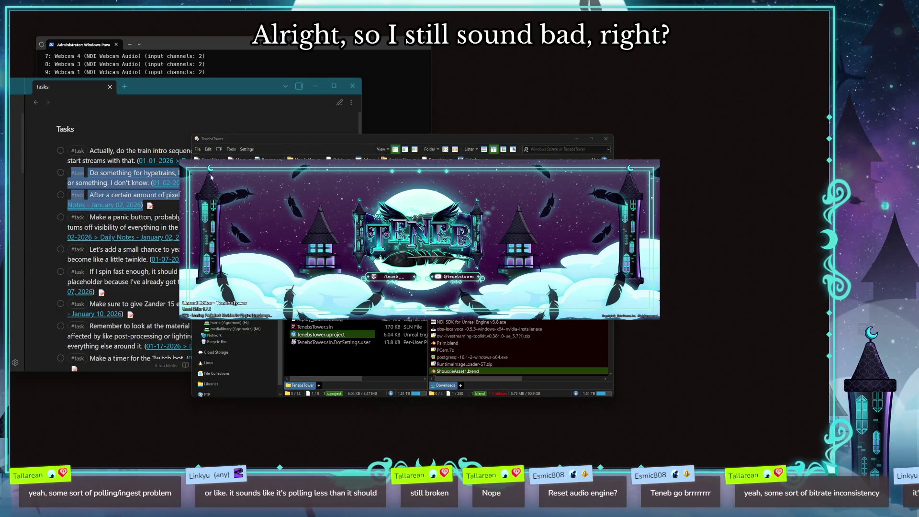
{"action": "left_click_drag", "start_coordinate": [197, 89], "coordinate": [195, 72]}
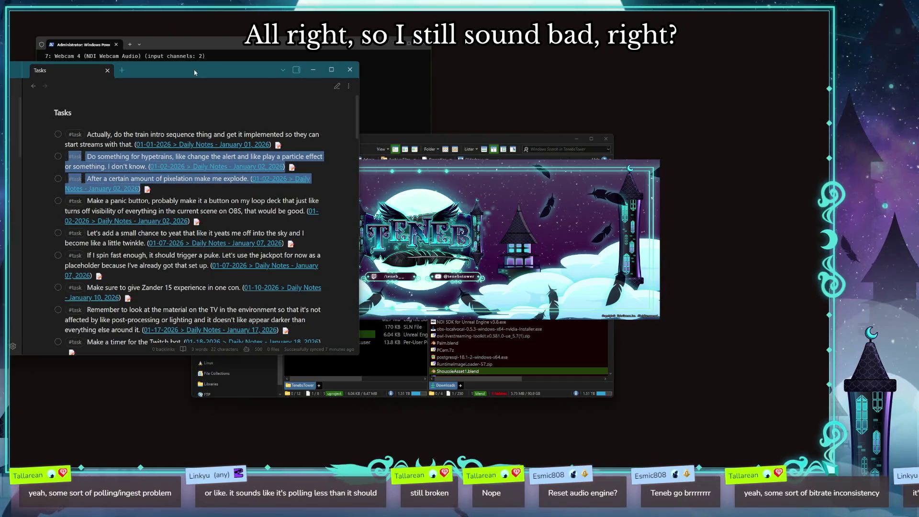